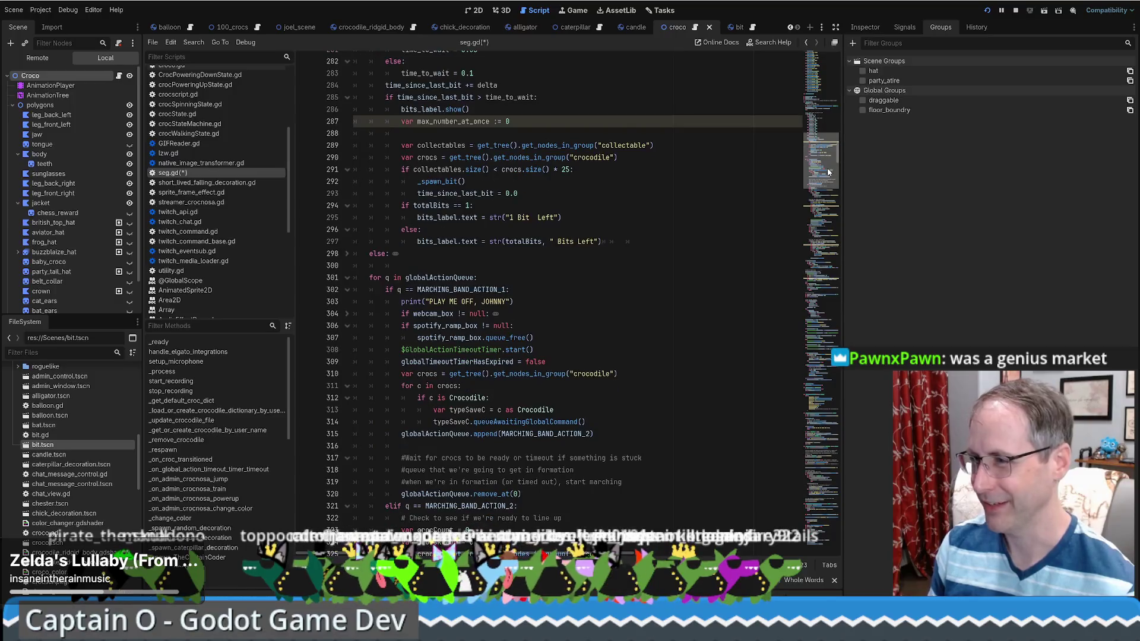
- In seg.gd, select the scary group name on line 438, then move to blank line 175
{"action": "scroll", "coordinate": [826, 192], "scroll_direction": "down", "scroll_amount": 5}
{"action": "scroll", "coordinate": [687, 323], "scroll_direction": "down", "scroll_amount": 3}
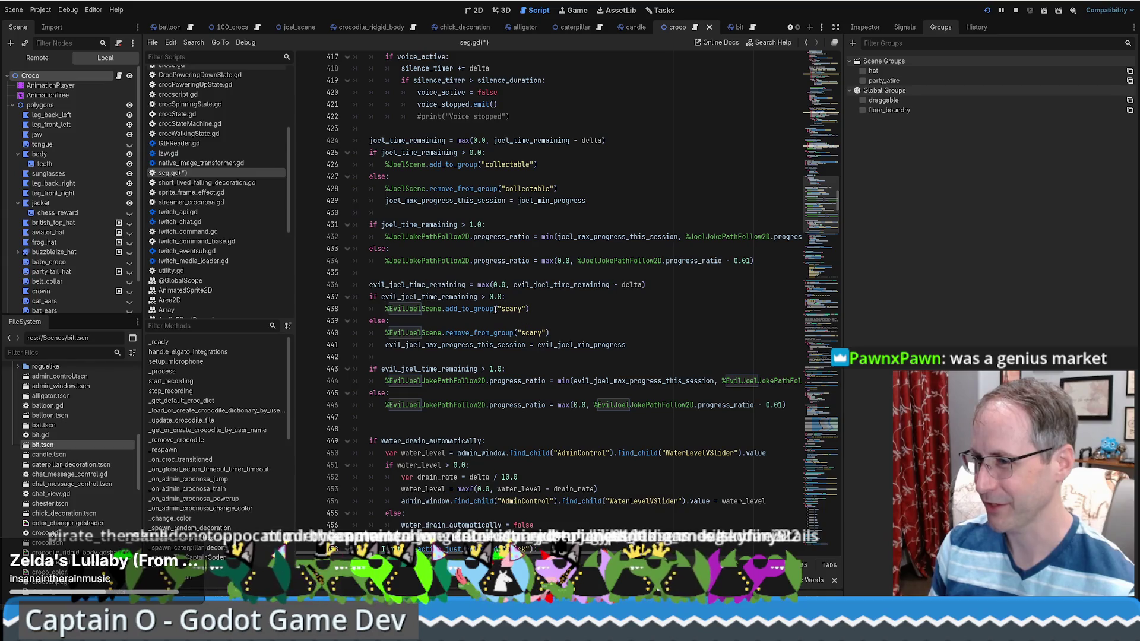
{"action": "double_click", "coordinate": [511, 308]}
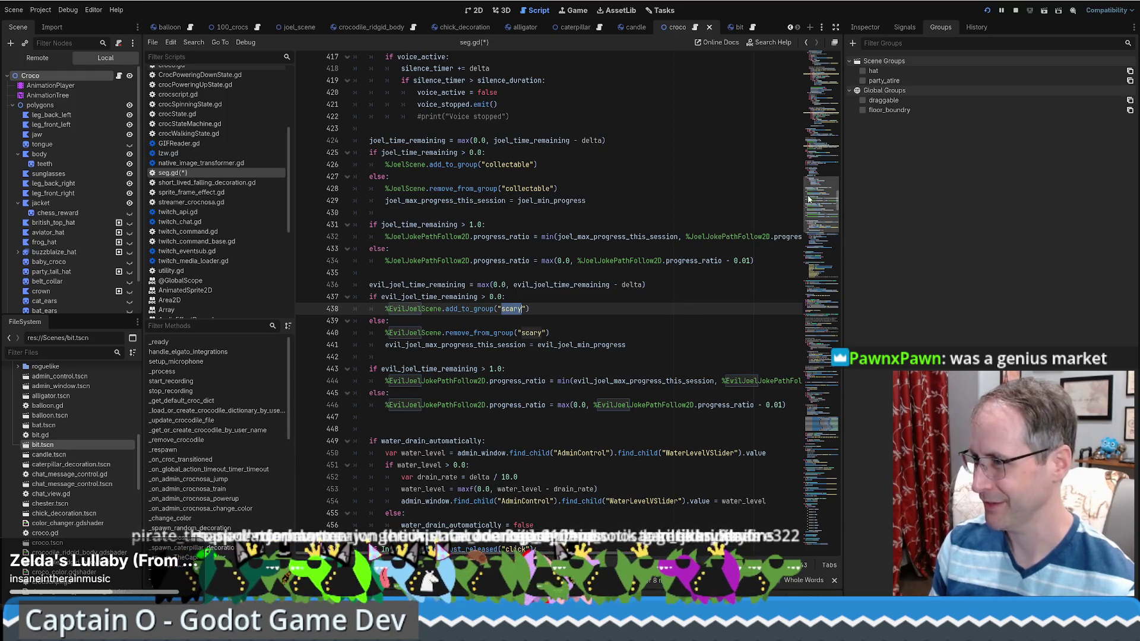
{"action": "mouse_move", "coordinate": [822, 178]}
{"action": "left_mouse_down"}
{"action": "mouse_move", "coordinate": [822, 83]}
{"action": "mouse_move", "coordinate": [827, 200]}
{"action": "mouse_move", "coordinate": [820, 79]}
{"action": "mouse_move", "coordinate": [822, 89]}
{"action": "left_mouse_up"}
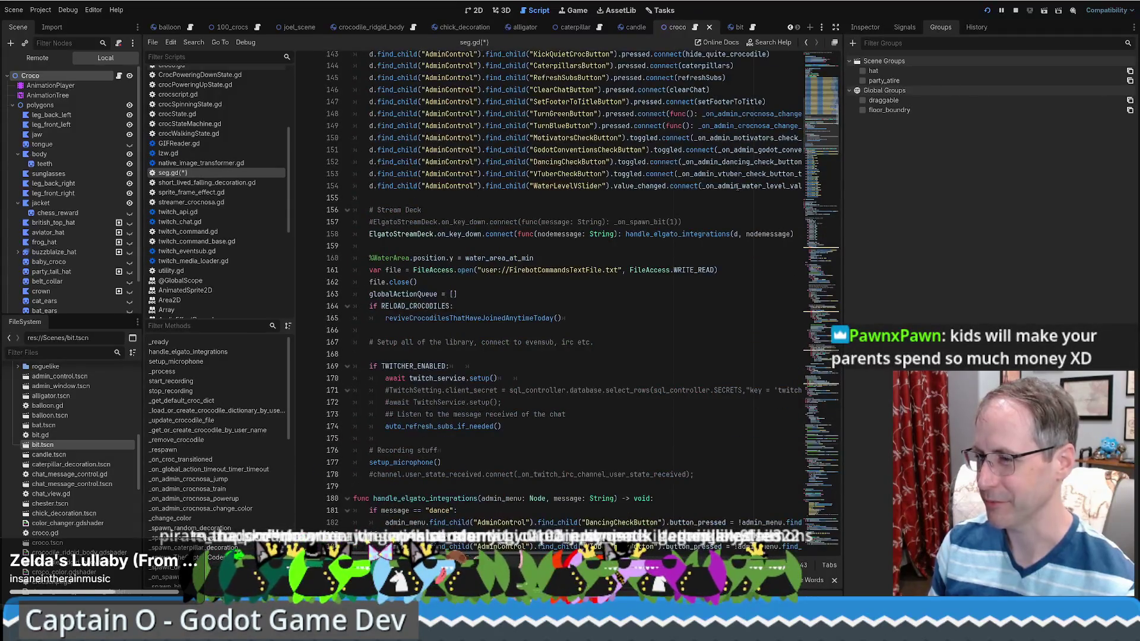
{"action": "scroll", "coordinate": [634, 221], "scroll_direction": "down", "scroll_amount": 6}
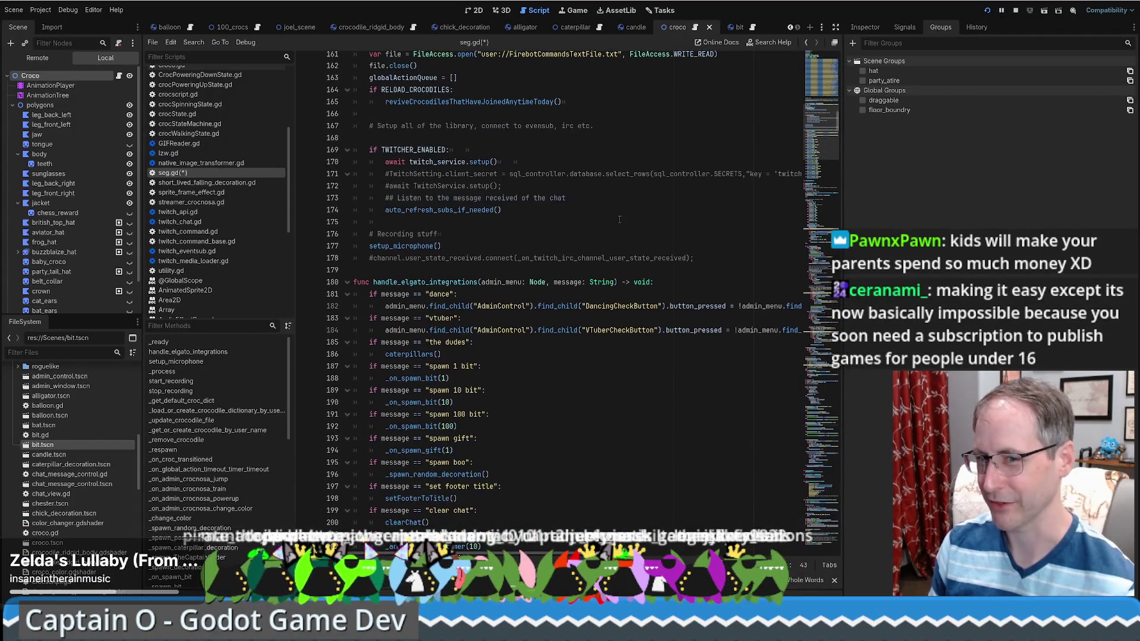
{"action": "left_click", "coordinate": [672, 223]}
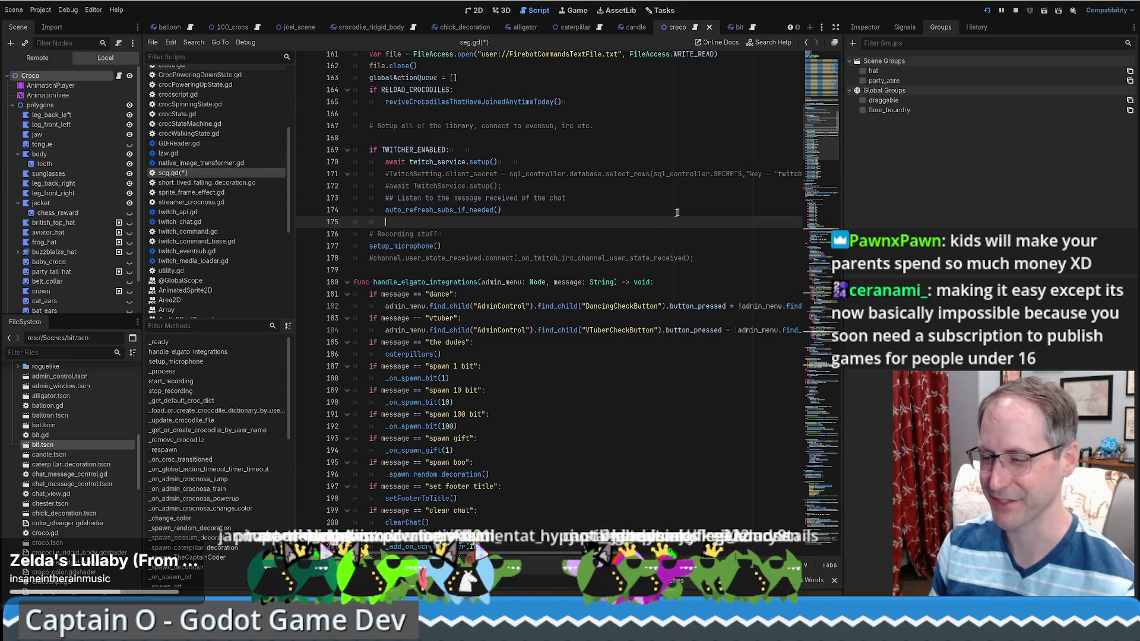
{"action": "mouse_move", "coordinate": [812, 150]}
{"action": "left_mouse_down"}
{"action": "mouse_move", "coordinate": [811, 112]}
{"action": "mouse_move", "coordinate": [810, 127]}
{"action": "left_mouse_up"}
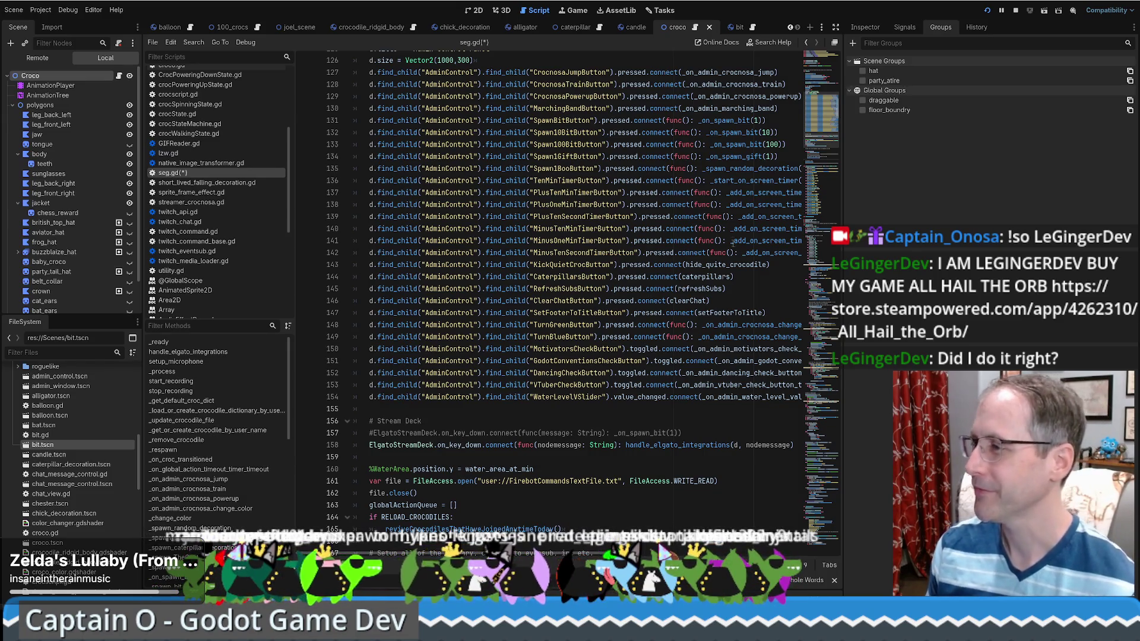
- Review the code around line 175 and the _ready function, ending at line 120
{"action": "left_click", "coordinate": [818, 189]}
{"action": "left_click", "coordinate": [819, 114]}
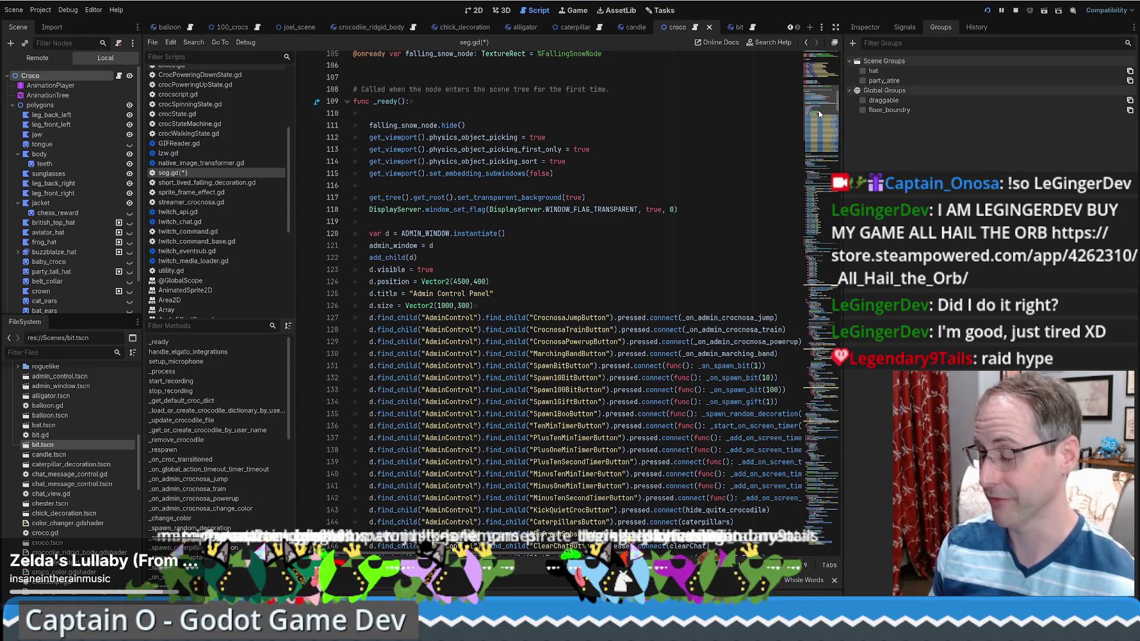
{"action": "left_click", "coordinate": [681, 235]}
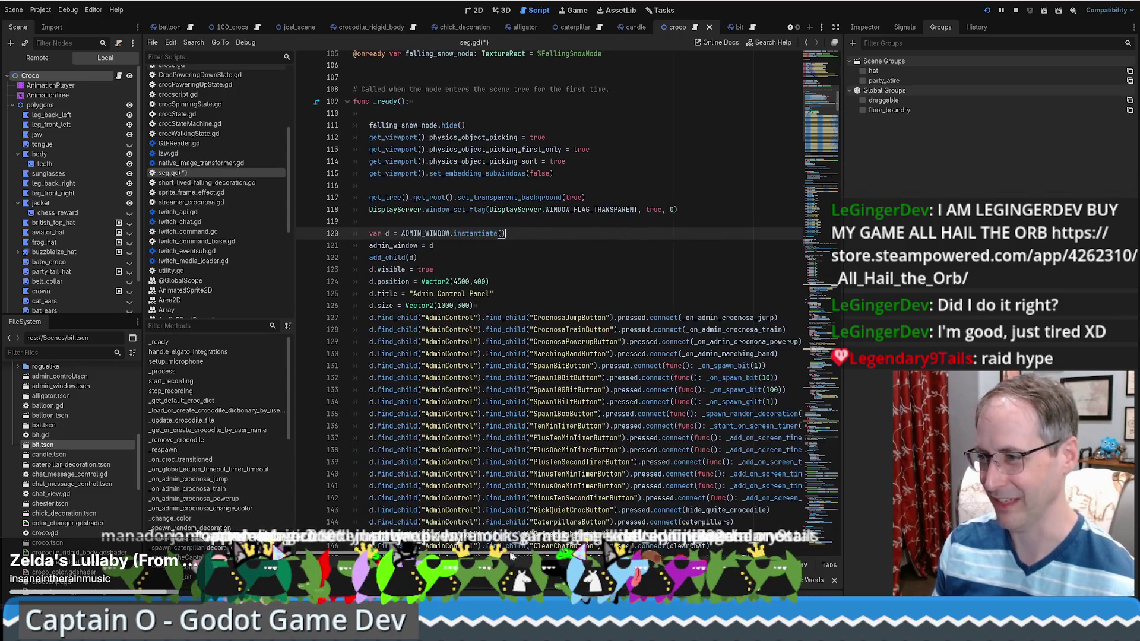
{"action": "scroll", "coordinate": [508, 471], "scroll_direction": "up", "scroll_amount": 7}
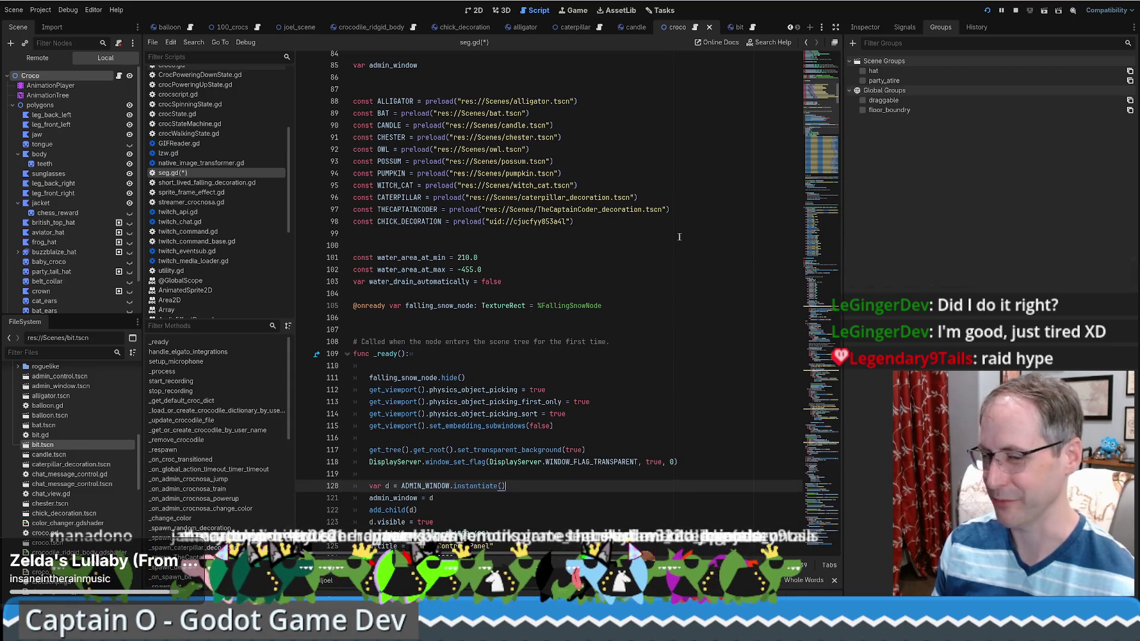
{"action": "scroll", "coordinate": [678, 235], "scroll_direction": "down", "scroll_amount": 8}
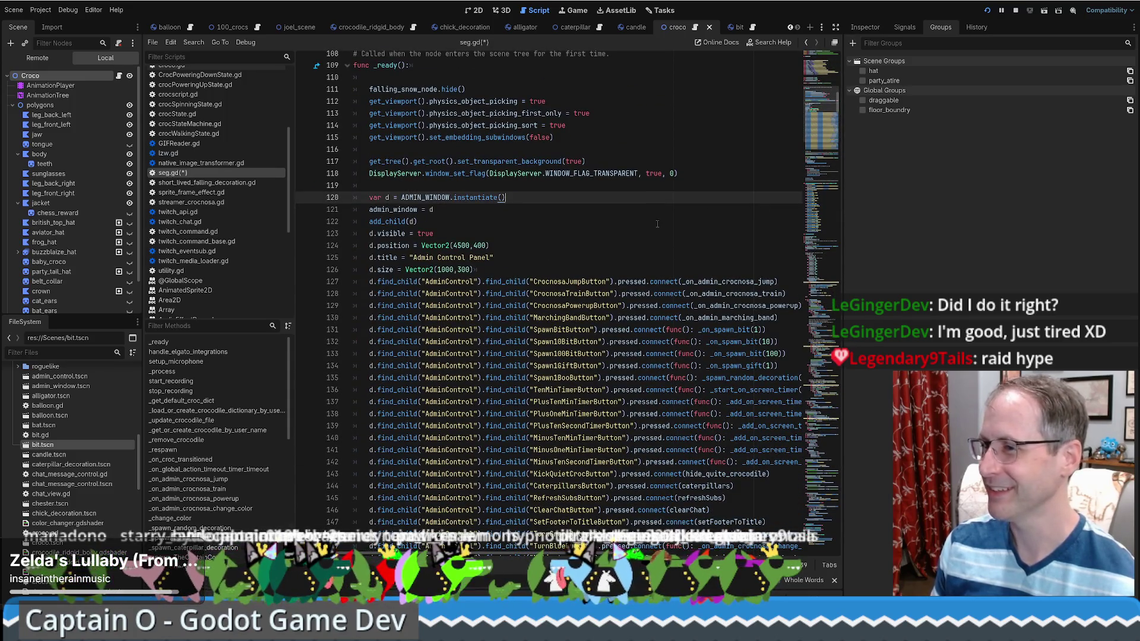
{"action": "scroll", "coordinate": [657, 224], "scroll_direction": "up", "scroll_amount": 5}
{"action": "scroll", "coordinate": [739, 163], "scroll_direction": "down", "scroll_amount": 18}
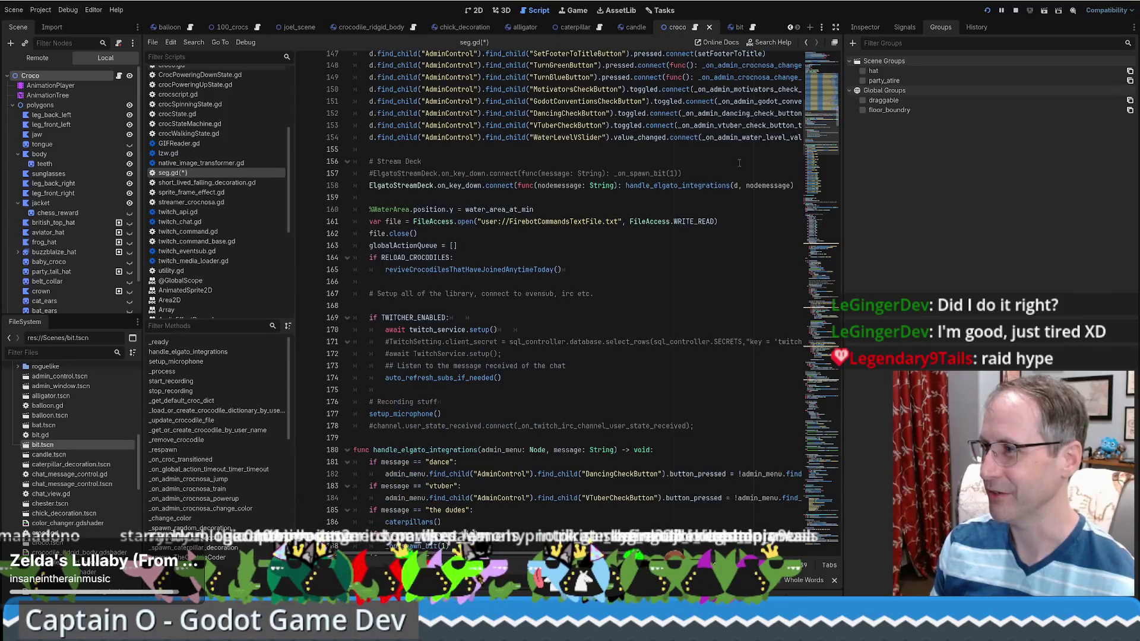
{"action": "left_click_drag", "start_coordinate": [821, 119], "coordinate": [821, 167]}
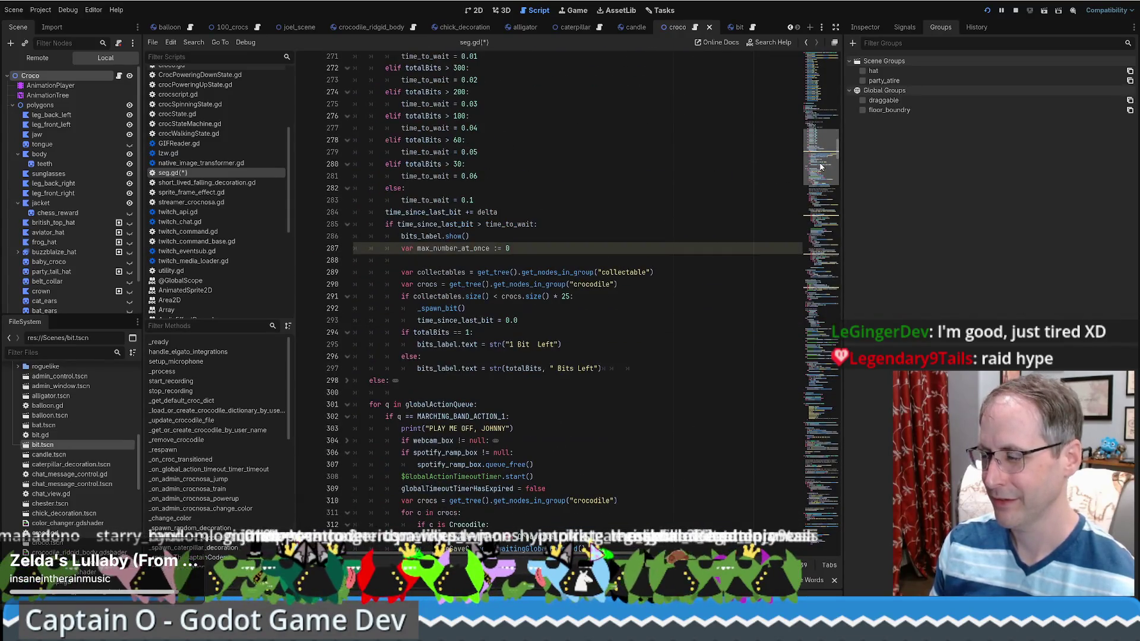
- Select the collectable group name on line 289 and place the caret at the end of line 287
{"action": "double_click", "coordinate": [632, 272]}
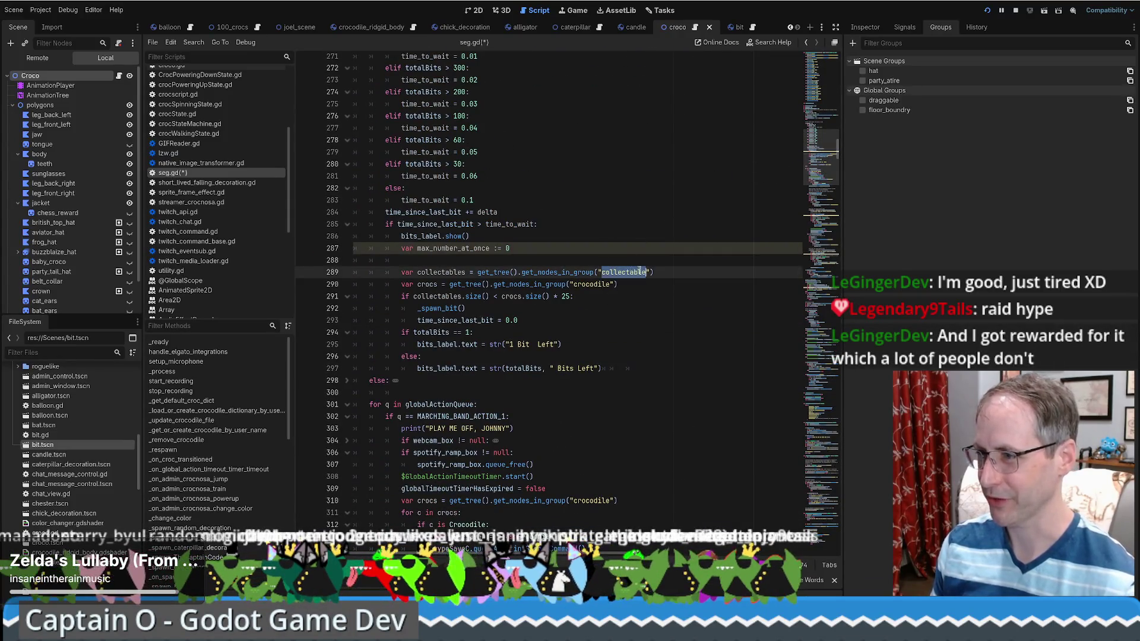
{"action": "scroll", "coordinate": [635, 267], "scroll_direction": "down", "scroll_amount": 1}
{"action": "scroll", "coordinate": [653, 243], "scroll_direction": "up", "scroll_amount": 1}
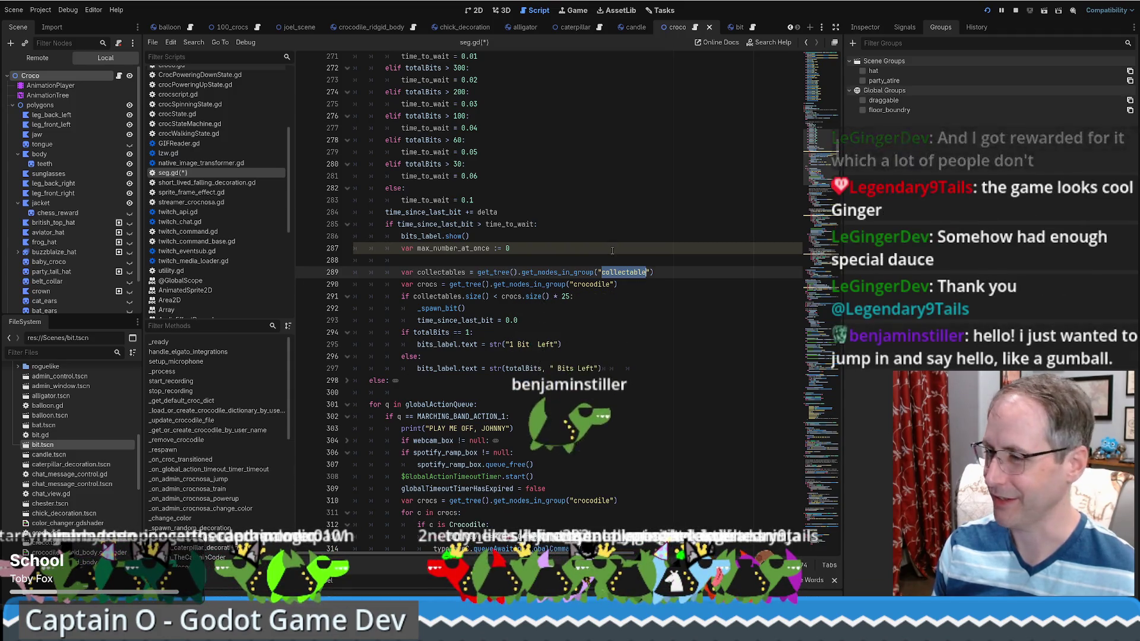
{"action": "scroll", "coordinate": [613, 248], "scroll_direction": "down", "scroll_amount": 3}
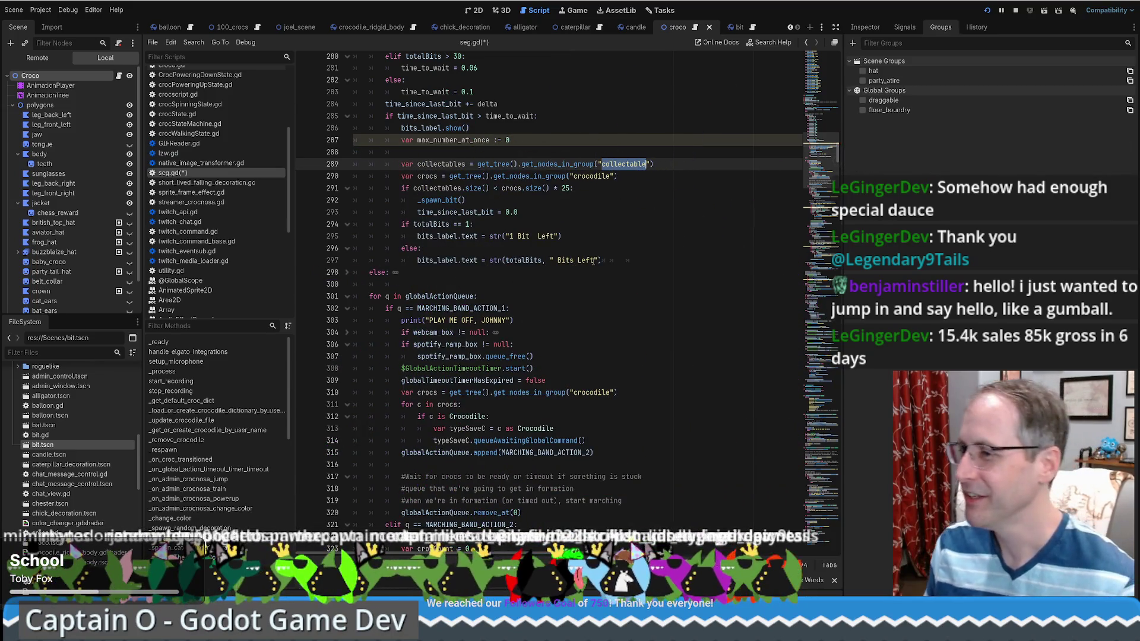
{"action": "scroll", "coordinate": [575, 279], "scroll_direction": "up", "scroll_amount": 2}
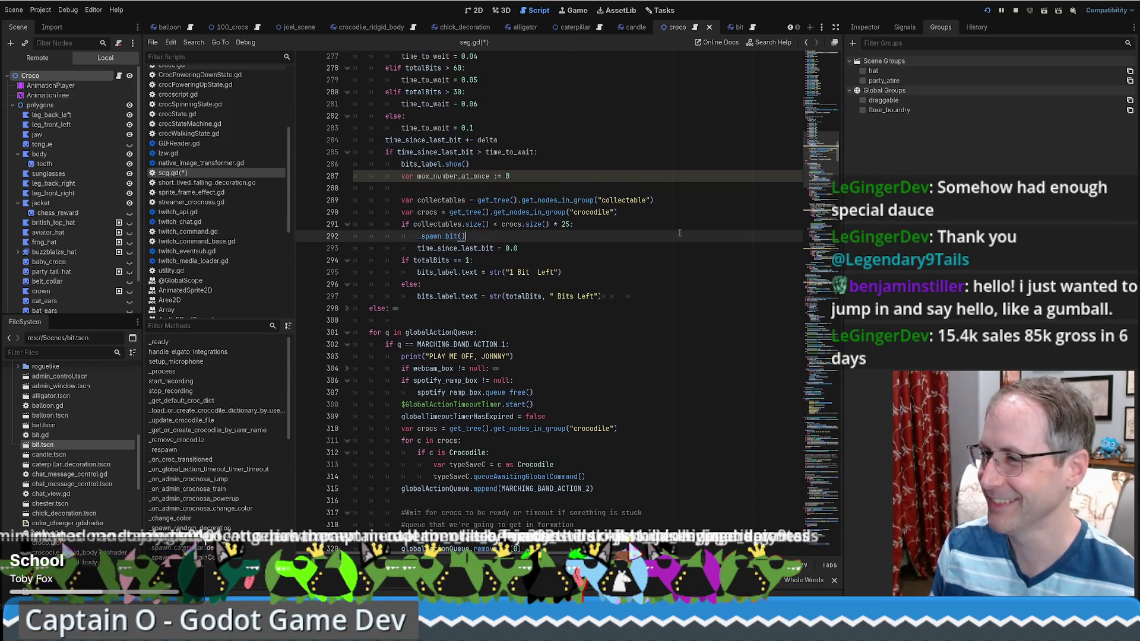
{"action": "left_click", "coordinate": [574, 221]}
{"action": "left_click", "coordinate": [564, 215]}
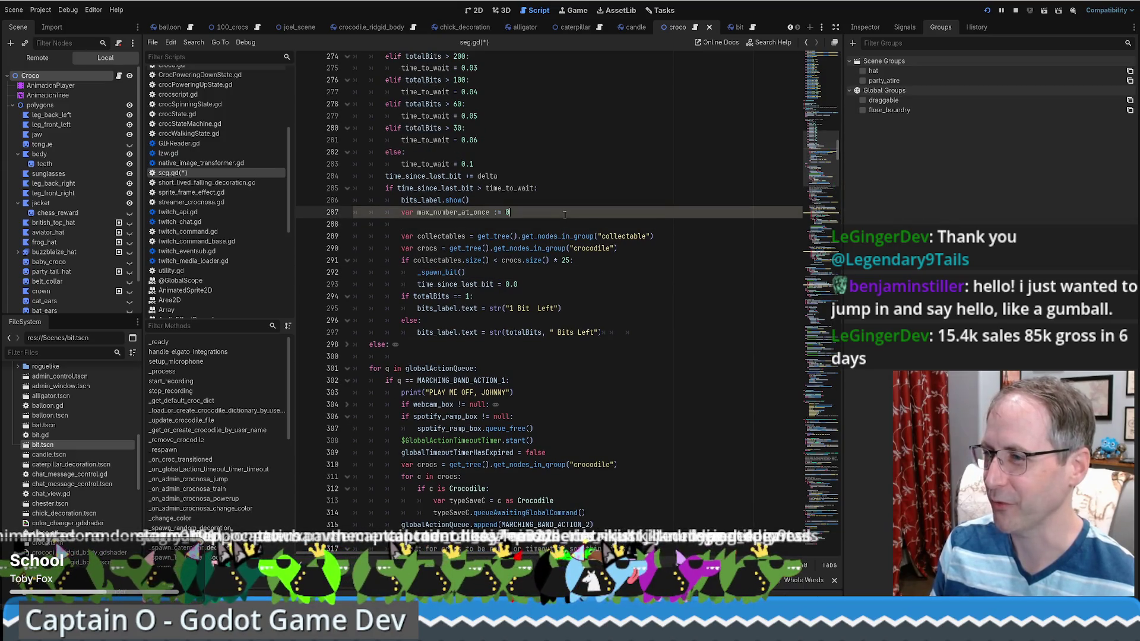
{"action": "scroll", "coordinate": [584, 228], "scroll_direction": "down", "scroll_amount": 2}
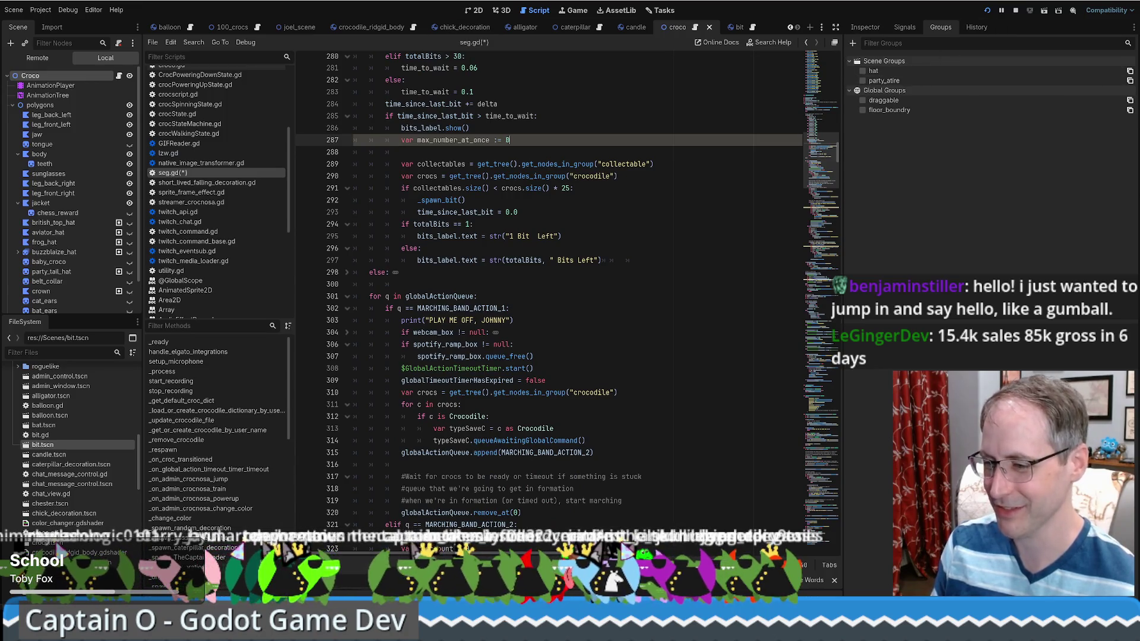
- Run the game, walk to the sales crate and sell the honeycomb for $50
{"action": "key", "text": "F5"}
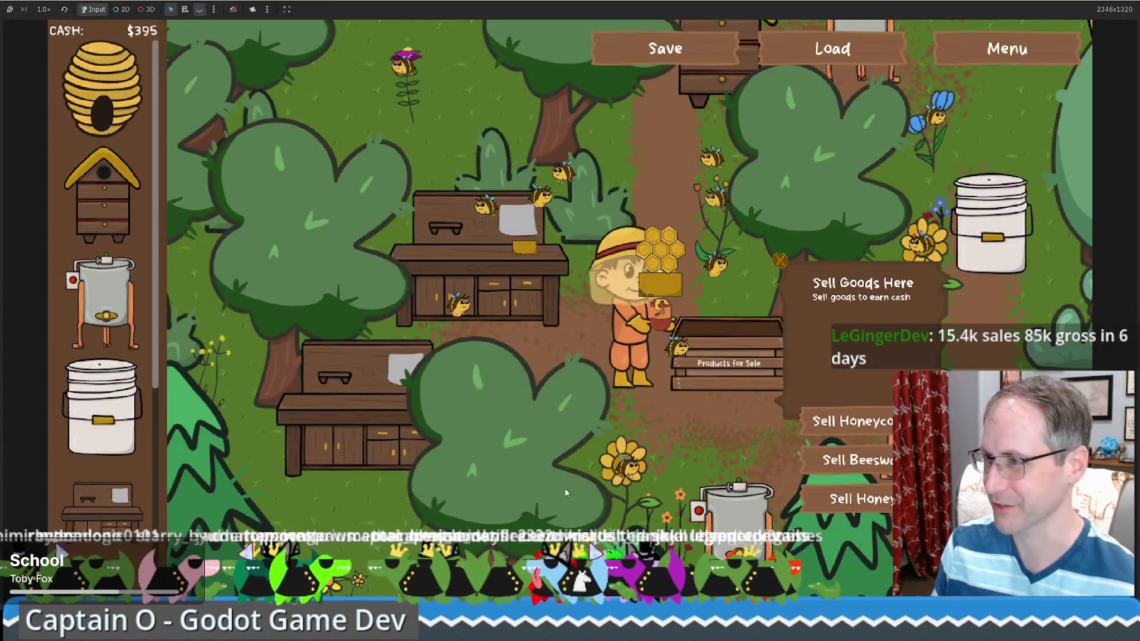
{"action": "key", "text": "Up"}
{"action": "key", "text": "Left"}
{"action": "key", "text": "Down"}
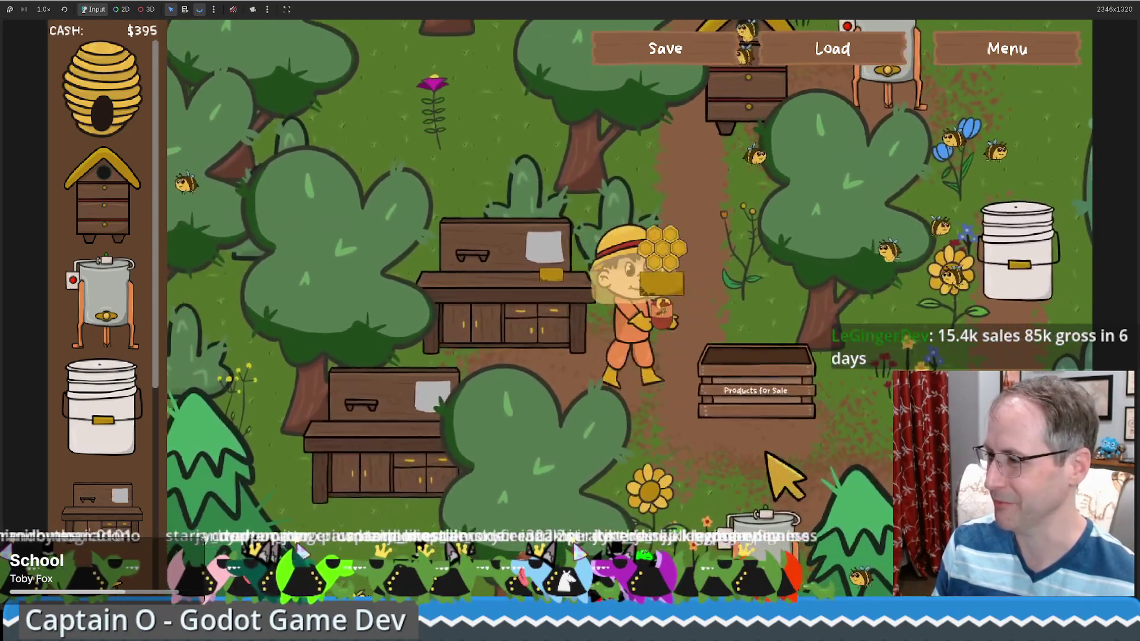
{"action": "key", "text": "Right"}
{"action": "key", "text": "Up"}
{"action": "left_click", "coordinate": [849, 457]}
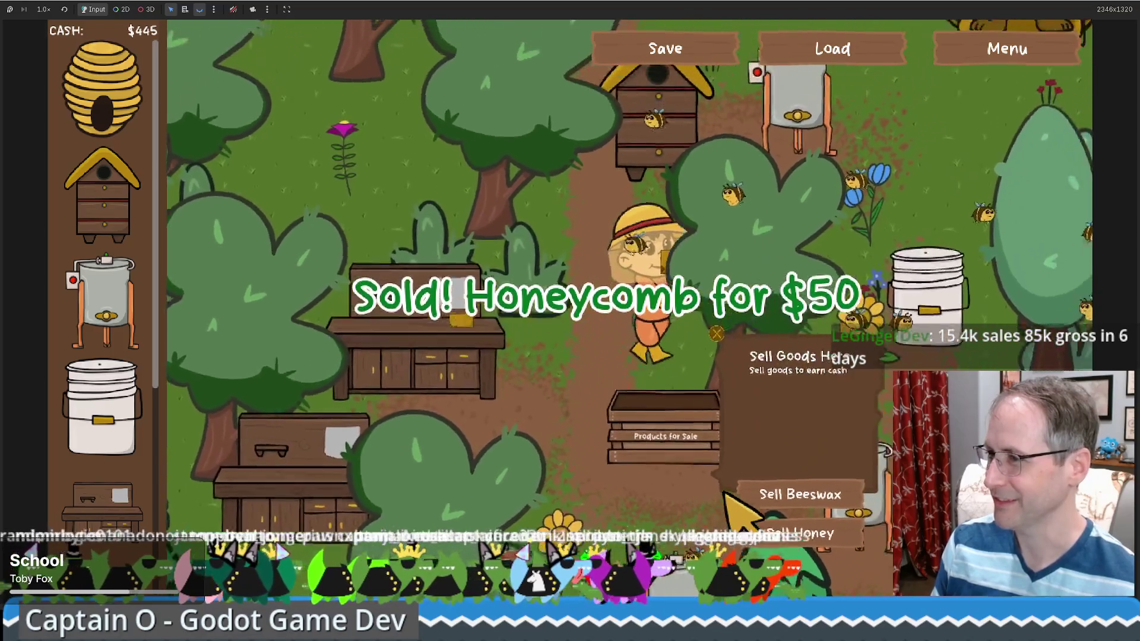
{"action": "key", "text": "Up"}
{"action": "key", "text": "Right"}
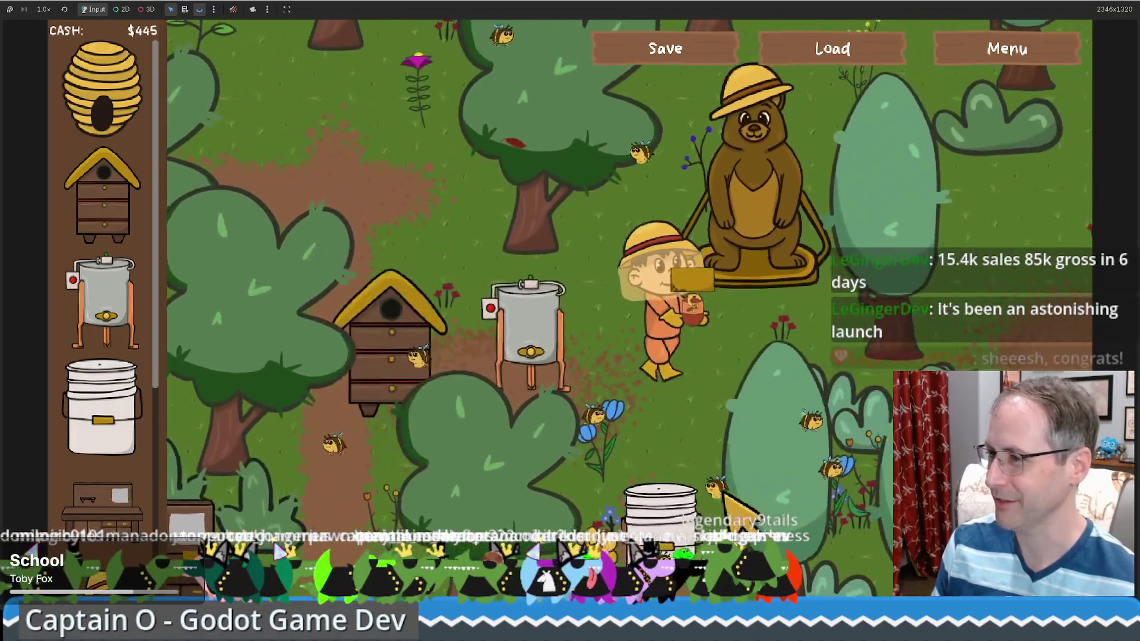
- Take honey from the extractor into the Food Grade Bucket, then collect goods from another extractor
{"action": "key", "text": "Left"}
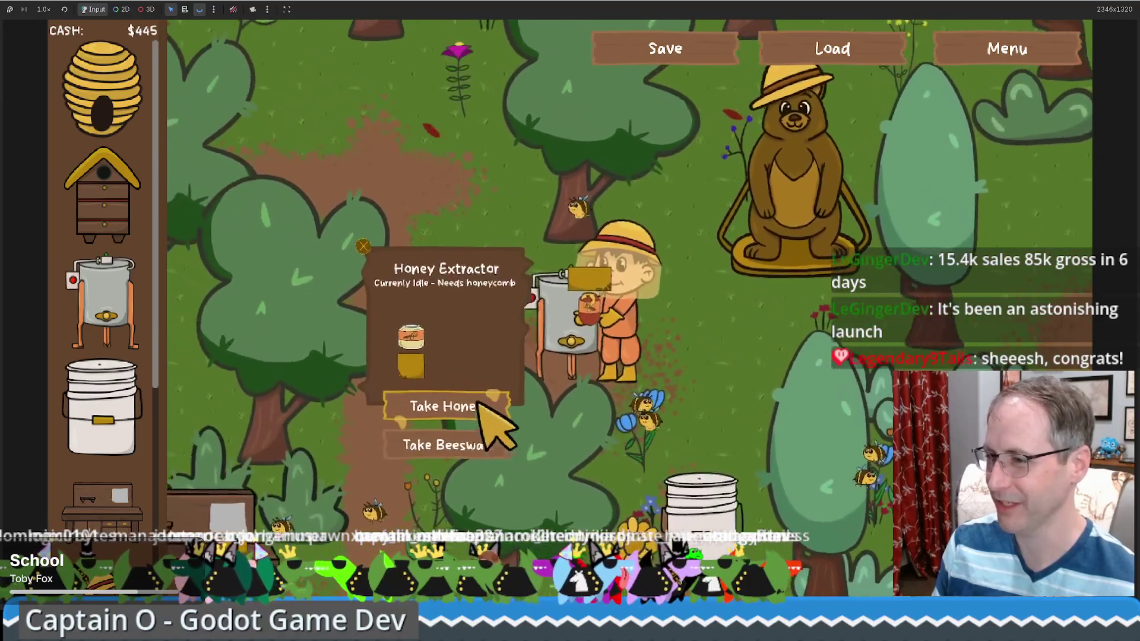
{"action": "left_click", "coordinate": [482, 406]}
{"action": "key", "text": "Right"}
{"action": "key", "text": "Down"}
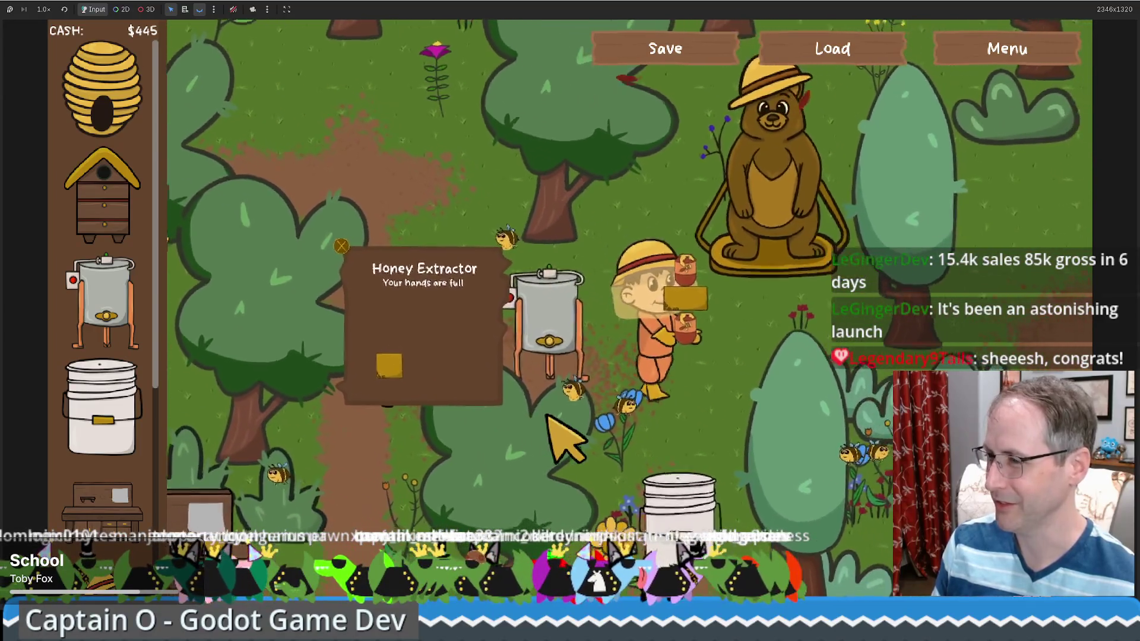
{"action": "left_click", "coordinate": [747, 469]}
{"action": "key", "text": "Down"}
{"action": "key", "text": "Left"}
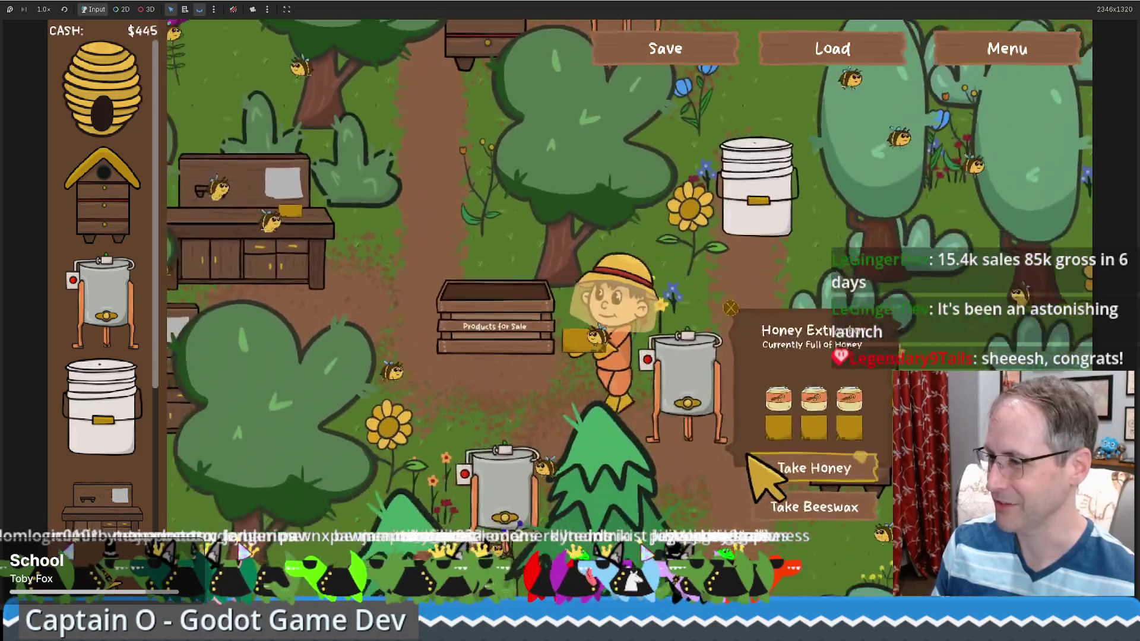
{"action": "left_click", "coordinate": [814, 467]}
{"action": "left_click", "coordinate": [827, 457]}
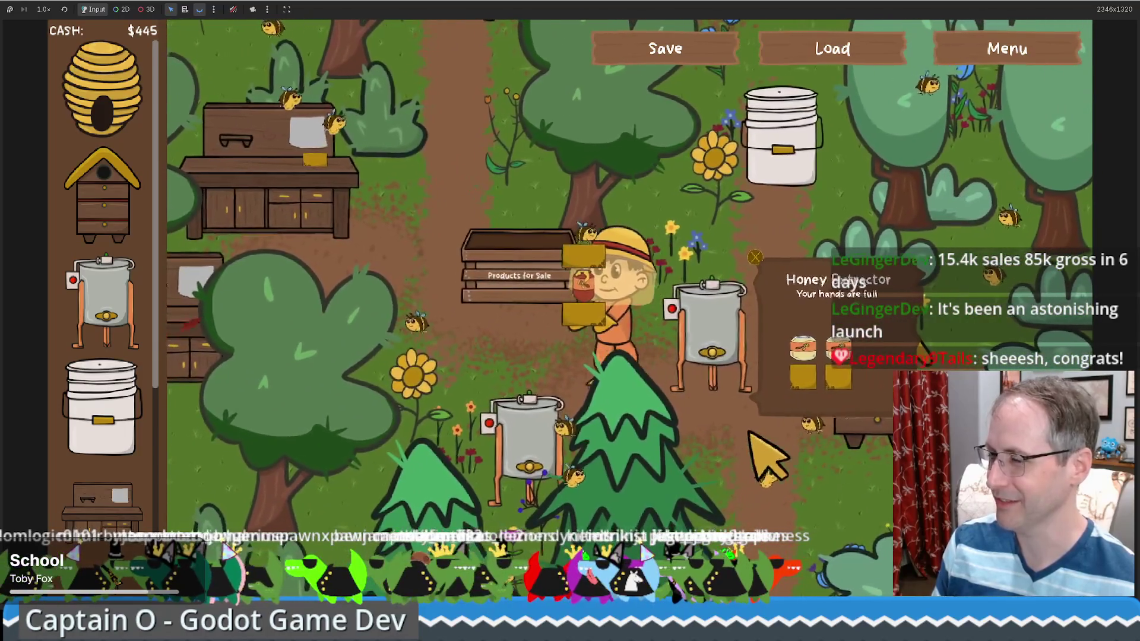
{"action": "key", "text": "Left"}
{"action": "key", "text": "Up"}
- Walk to the crafting table, place beeswax on it, and close the game window
{"action": "key", "text": "Up"}
{"action": "key", "text": "Left"}
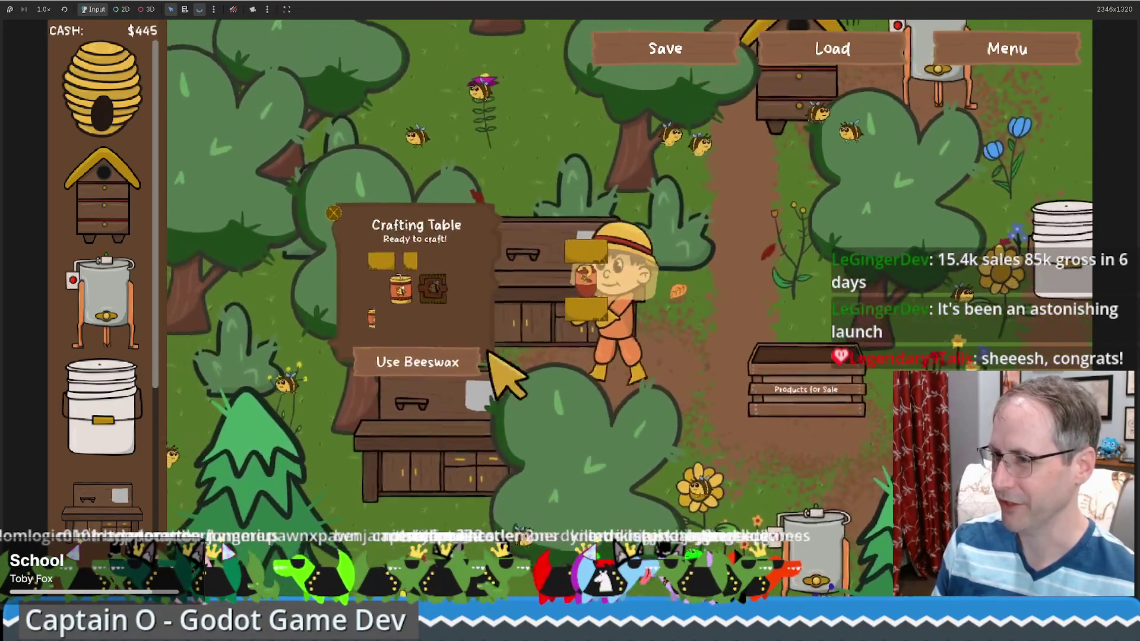
{"action": "key", "text": "Up"}
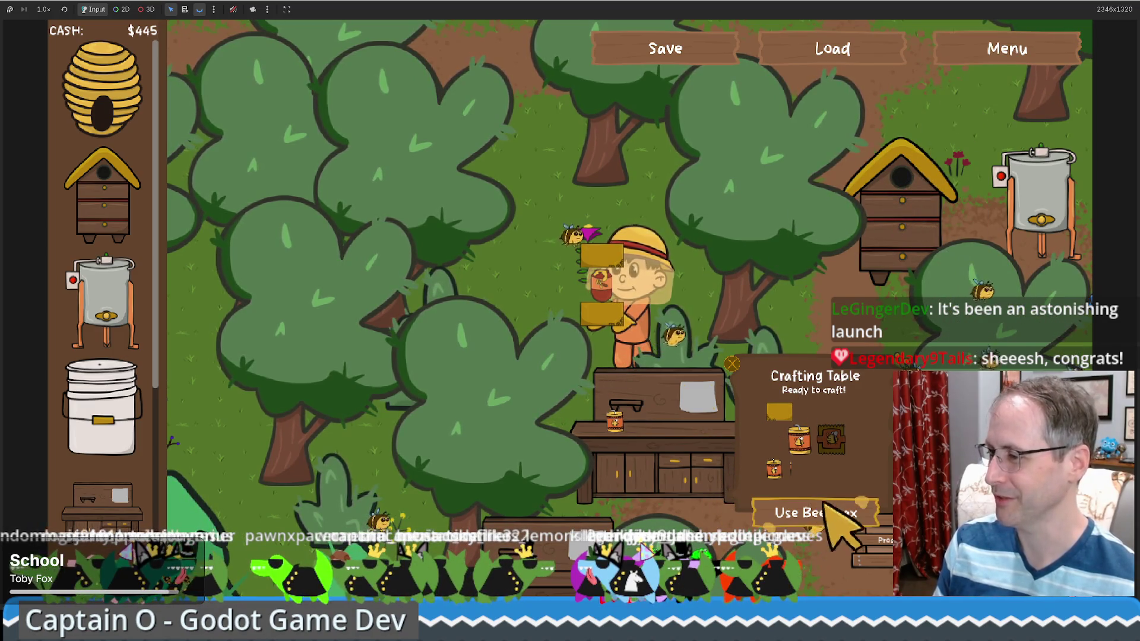
{"action": "key", "text": "Left"}
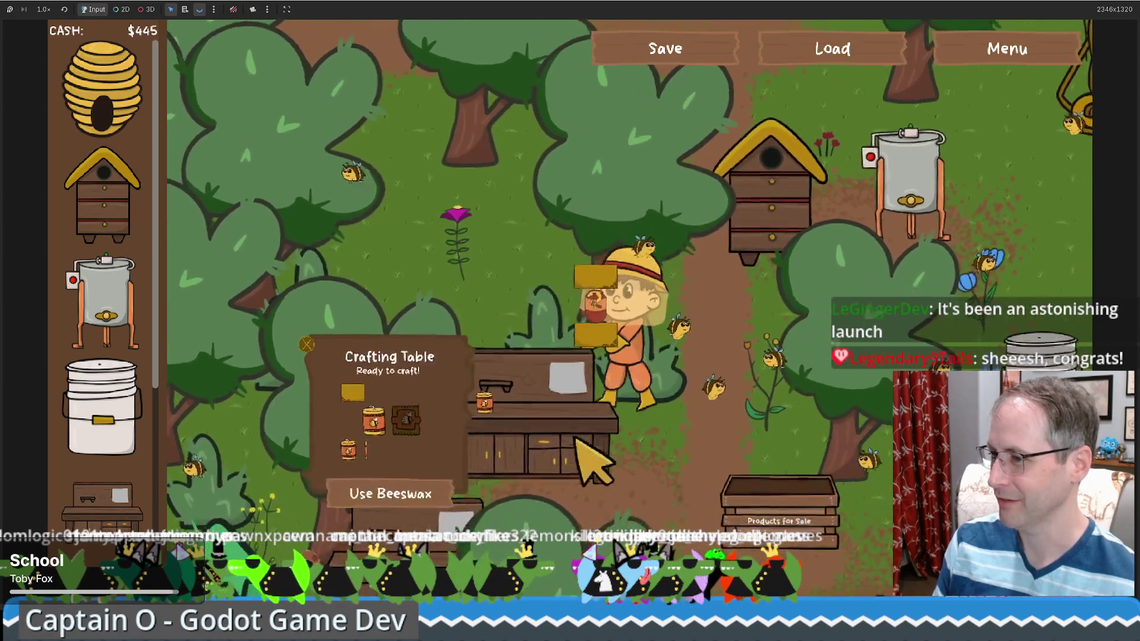
{"action": "left_click", "coordinate": [445, 508]}
{"action": "key", "text": "Left"}
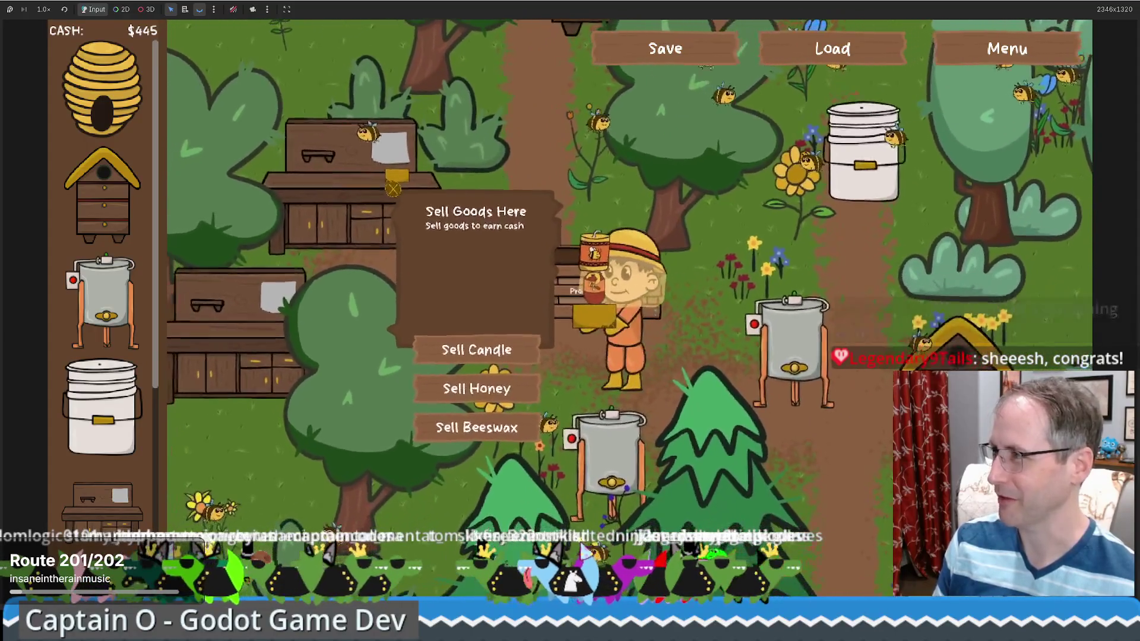
{"action": "key", "text": "F8"}
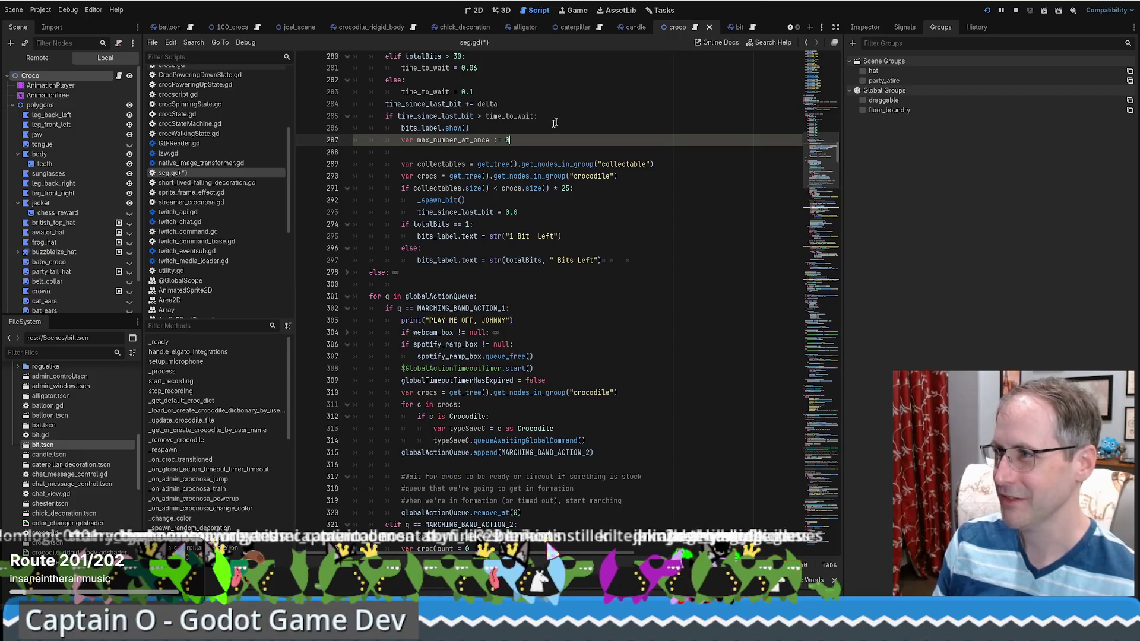
- Flip between the 2D and seg.gd views, move the stream game window aside, and make the bee game fullscreen
{"action": "left_click", "coordinate": [473, 12]}
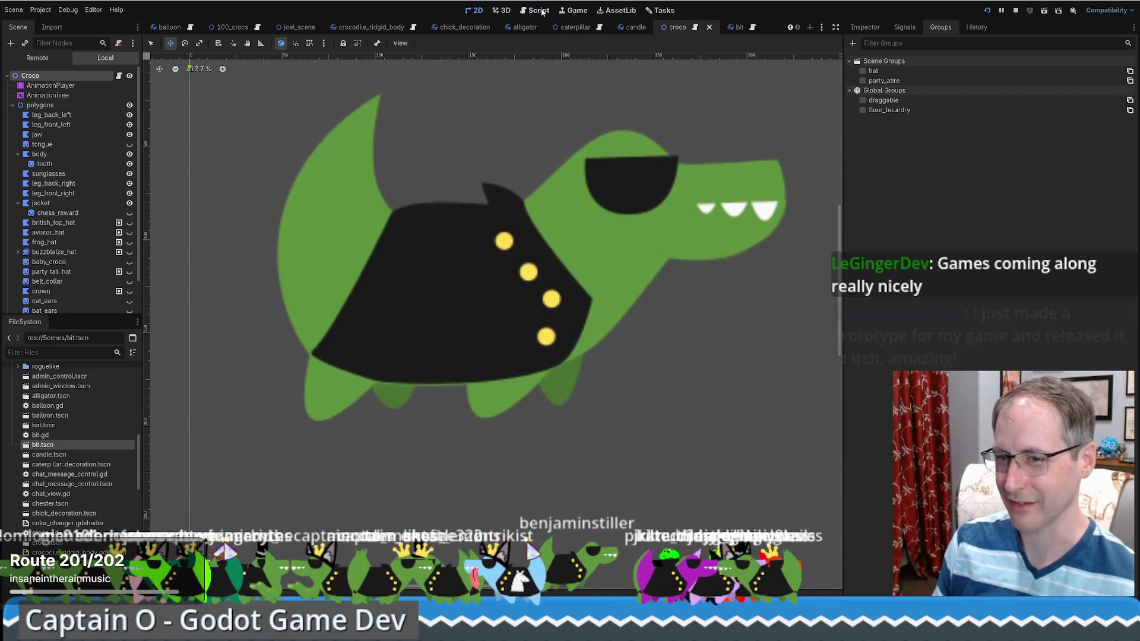
{"action": "left_click", "coordinate": [541, 12]}
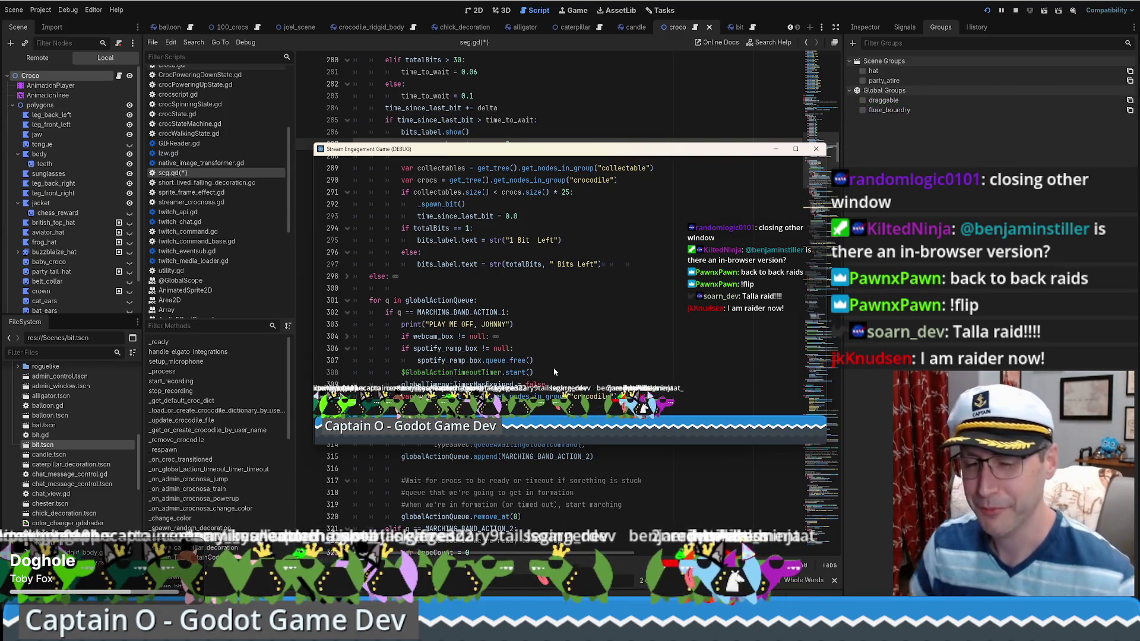
{"action": "mouse_move", "coordinate": [588, 151]}
{"action": "left_mouse_down"}
{"action": "mouse_move", "coordinate": [679, 128]}
{"action": "mouse_move", "coordinate": [633, 123]}
{"action": "left_mouse_up"}
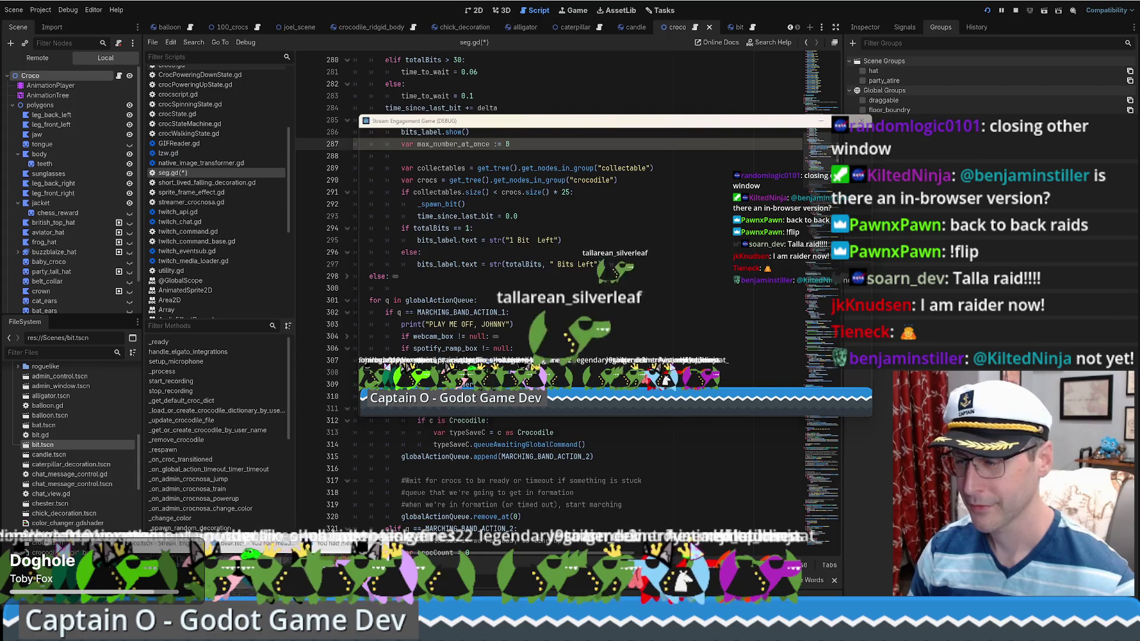
{"action": "key", "text": "alt+Tab"}
{"action": "key", "text": "F11"}
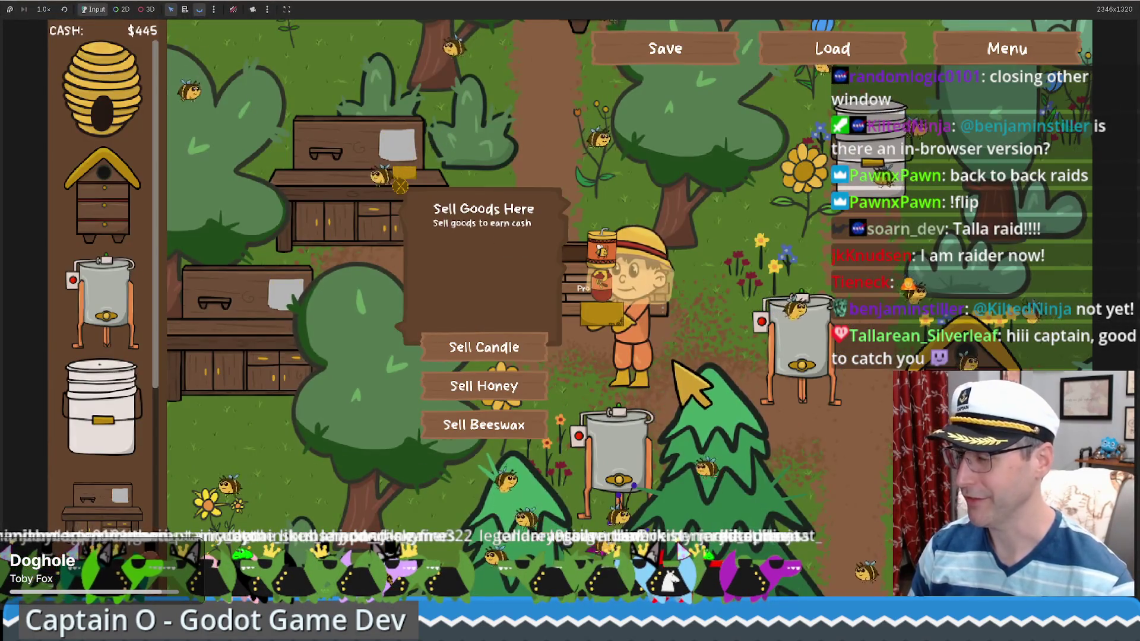
- Buy and place a food grade bucket, then walk the beekeeper up to the sell stand
{"action": "key", "text": "Left"}
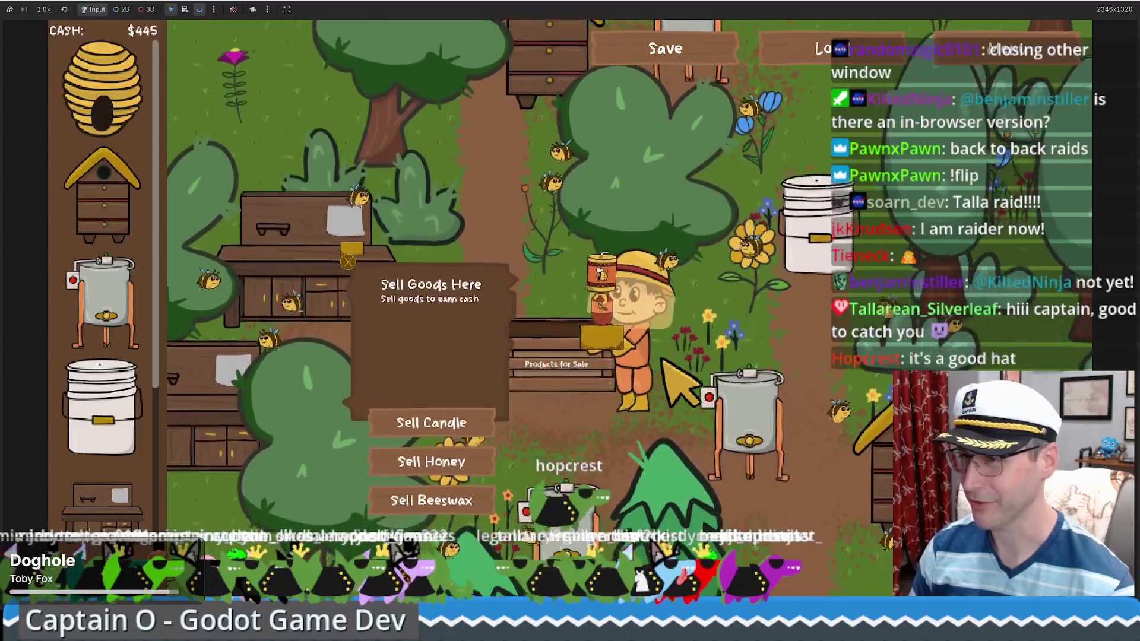
{"action": "key", "text": "Down"}
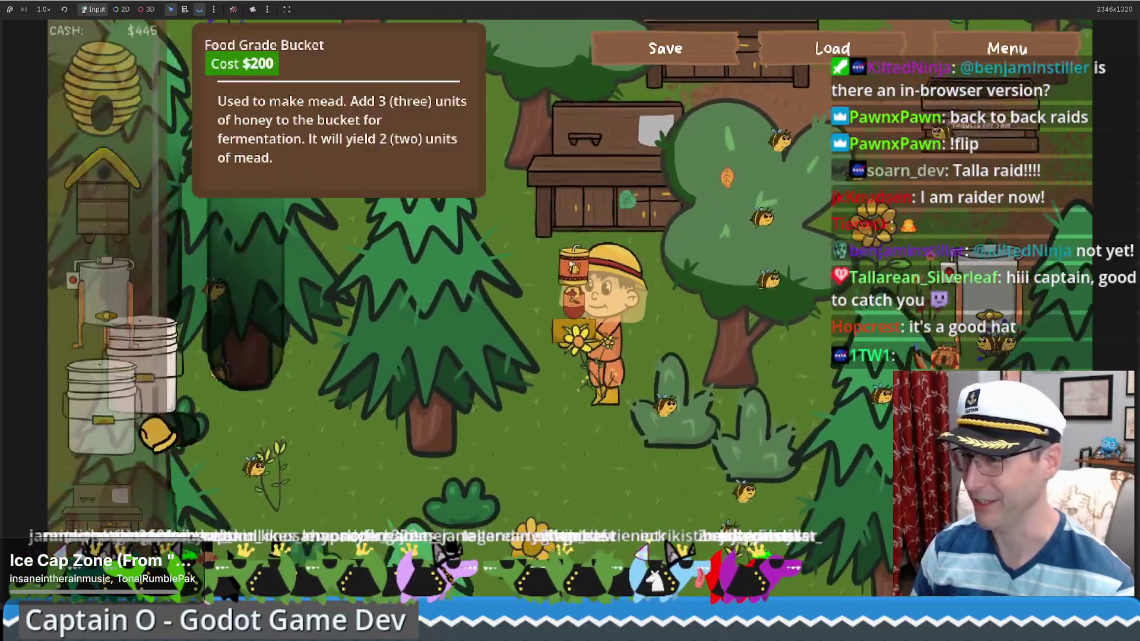
{"action": "left_click_drag", "start_coordinate": [101, 409], "coordinate": [593, 469]}
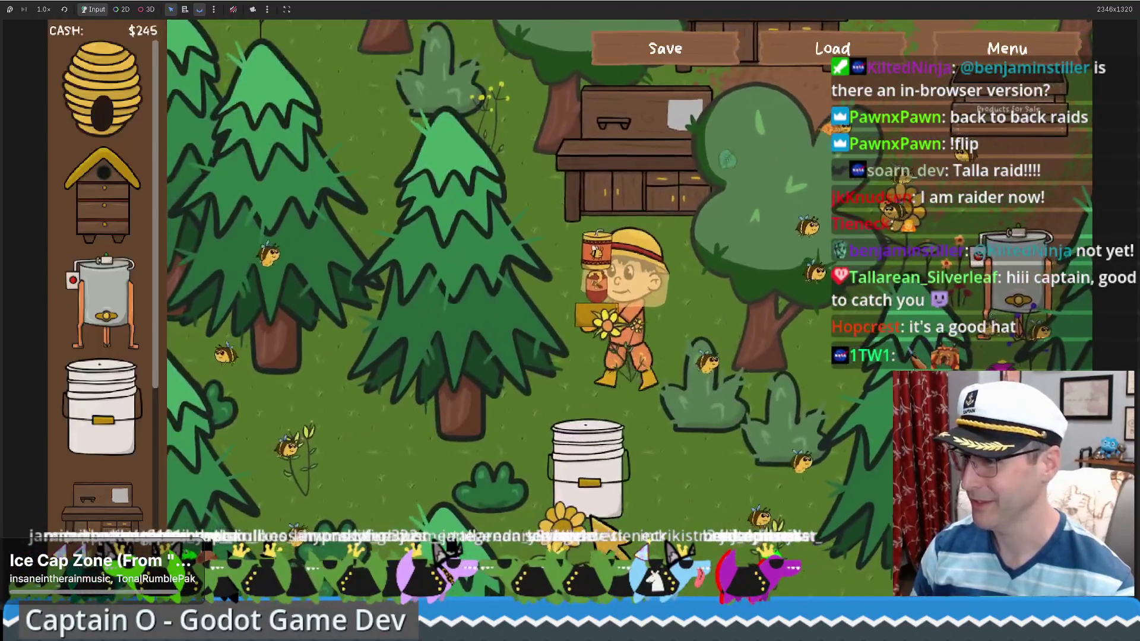
{"action": "key", "text": "Right"}
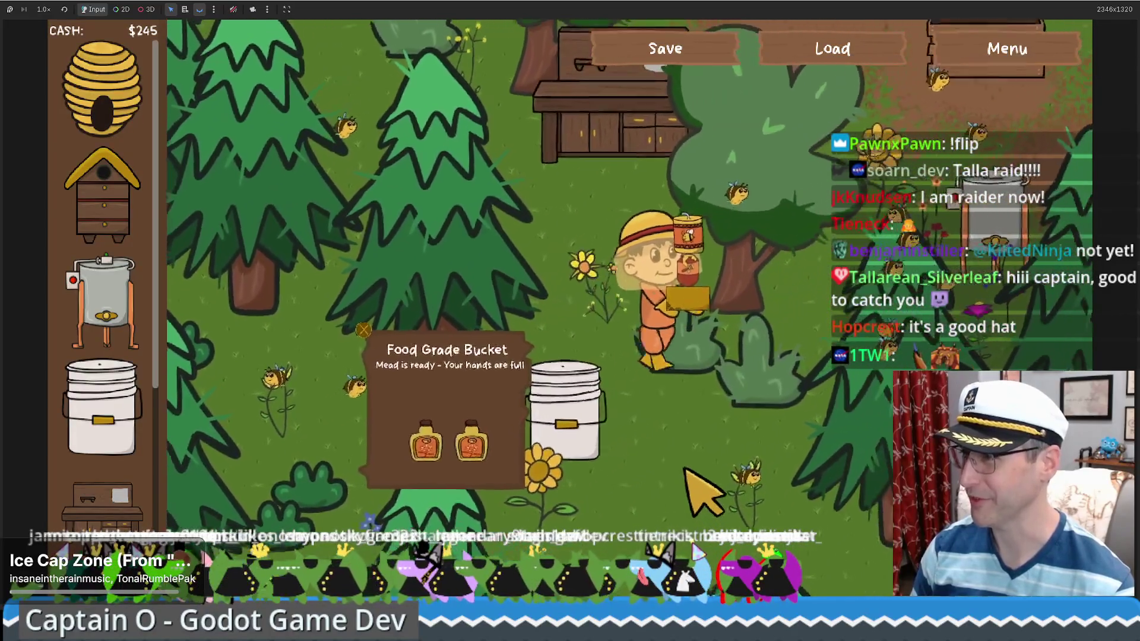
{"action": "key", "text": "Up"}
{"action": "key", "text": "Right"}
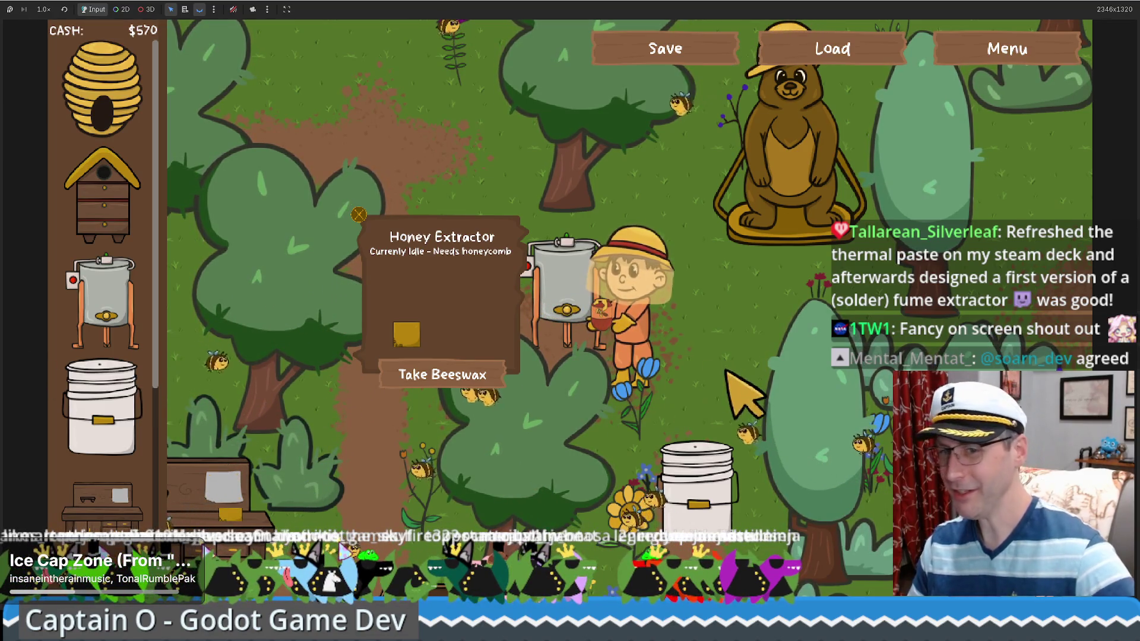
- Sell two honeys for $75 each, taking honey from the extractor and adding beeswax to the crafting table
{"action": "key", "text": "s"}
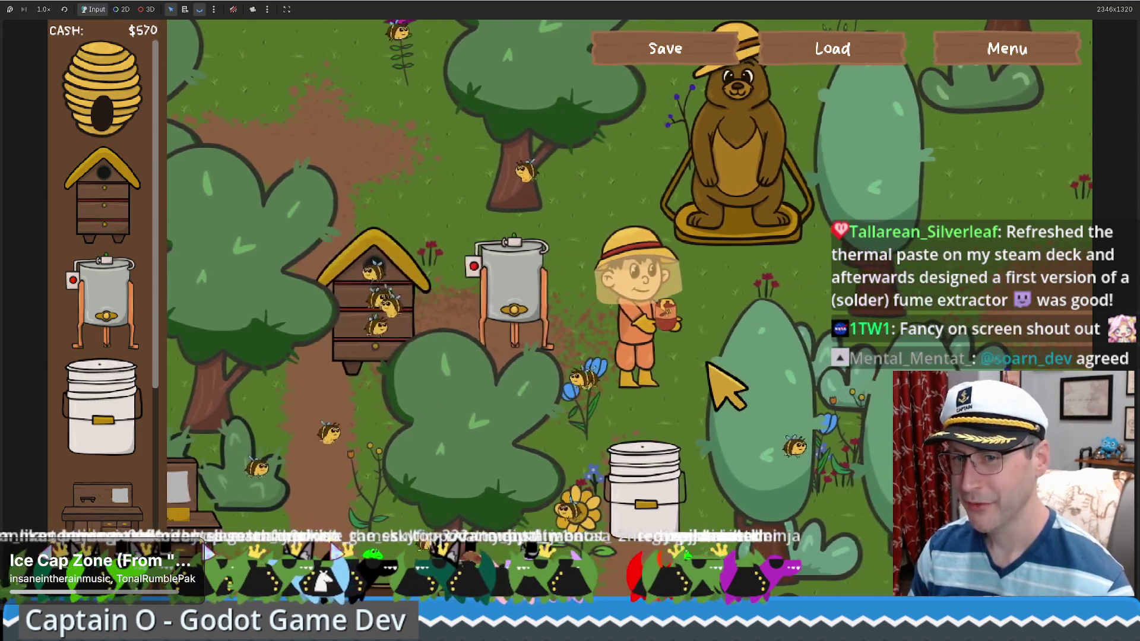
{"action": "key", "text": "s"}
{"action": "key", "text": "a"}
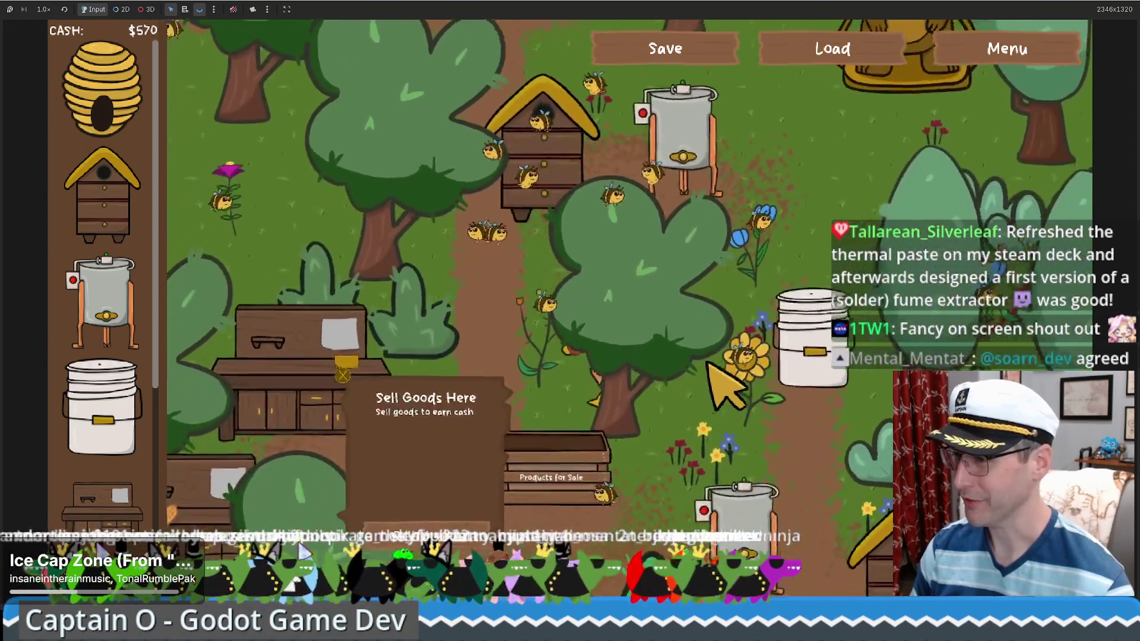
{"action": "key", "text": "d"}
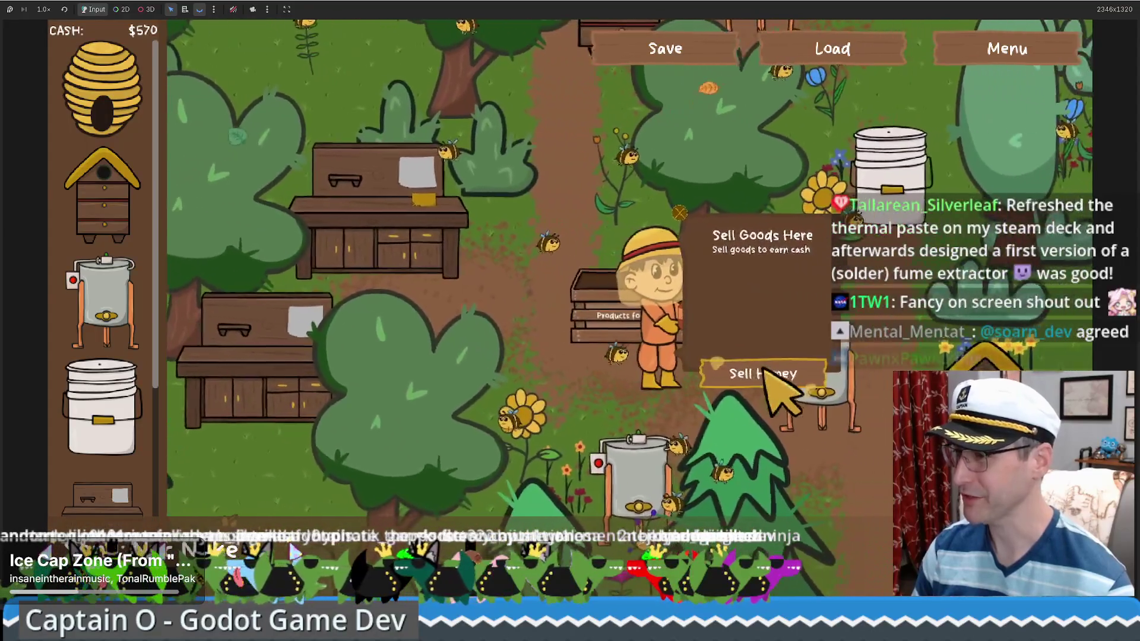
{"action": "left_click", "coordinate": [759, 368]}
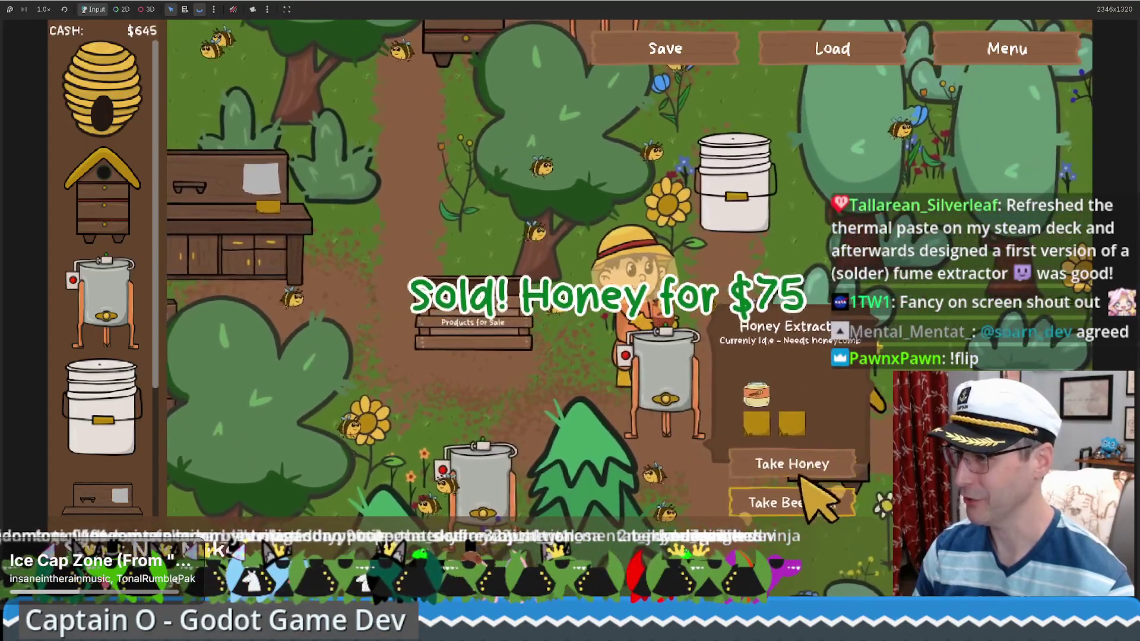
{"action": "left_click", "coordinate": [703, 371]}
{"action": "key", "text": "a"}
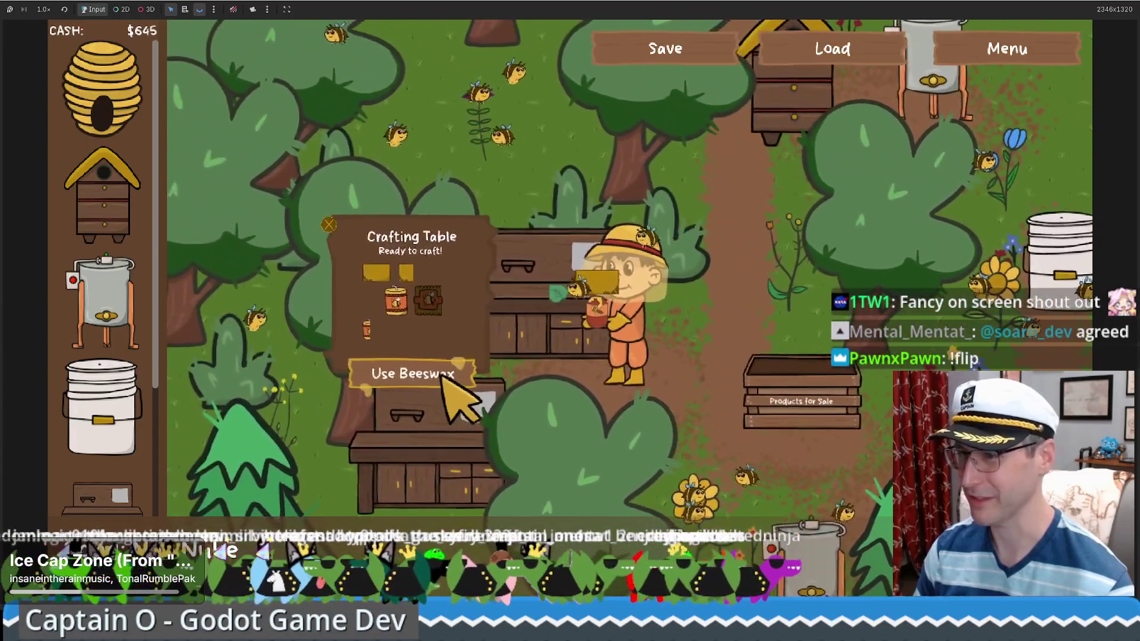
{"action": "left_click", "coordinate": [445, 371]}
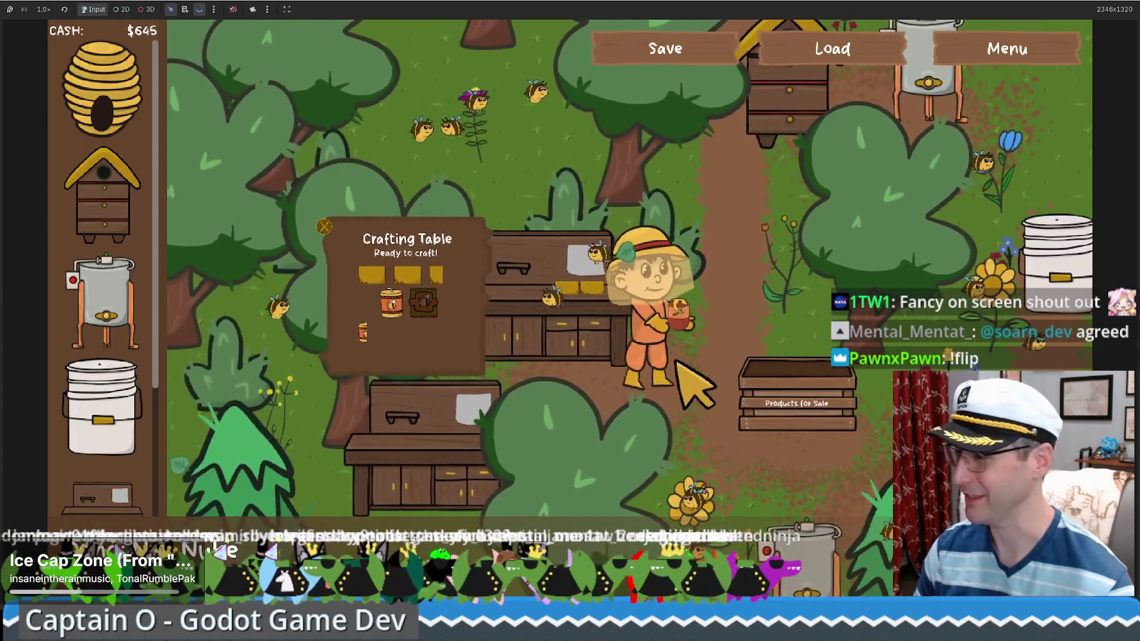
{"action": "key", "text": "d"}
{"action": "key", "text": "s"}
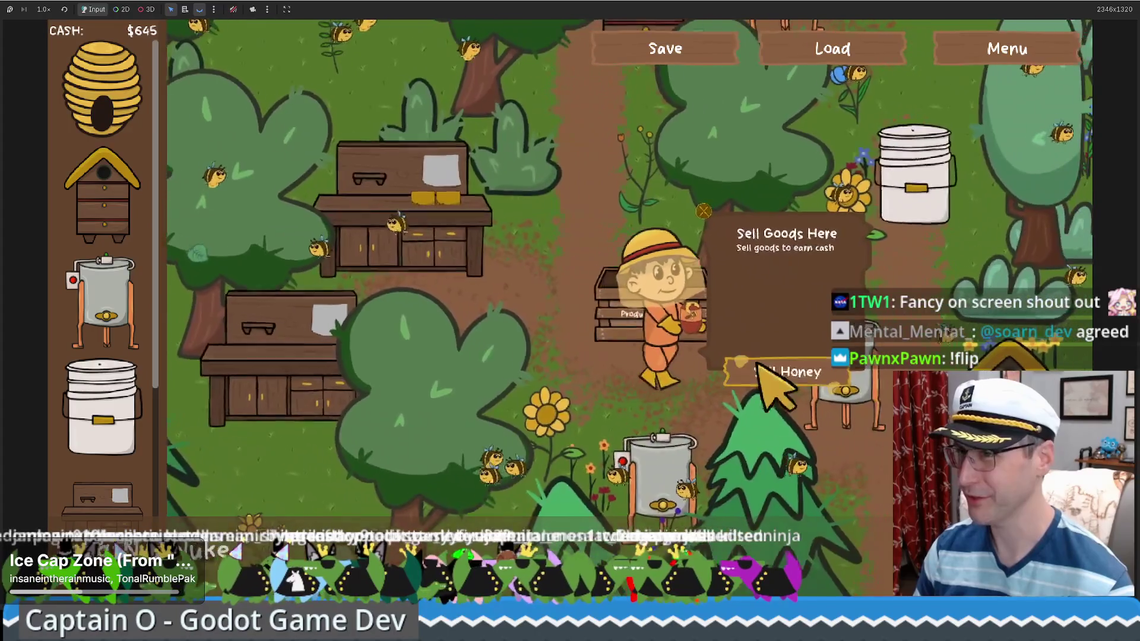
{"action": "left_click", "coordinate": [766, 380]}
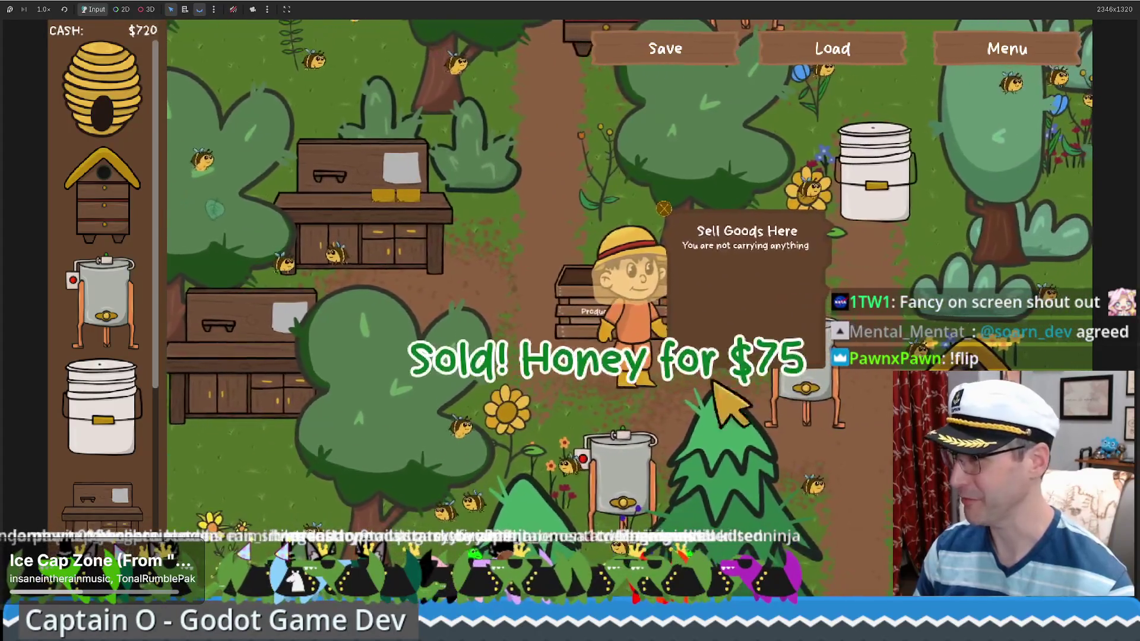
- Take a honeycomb from the hive and carry it to the products for sale box
{"action": "key", "text": "w"}
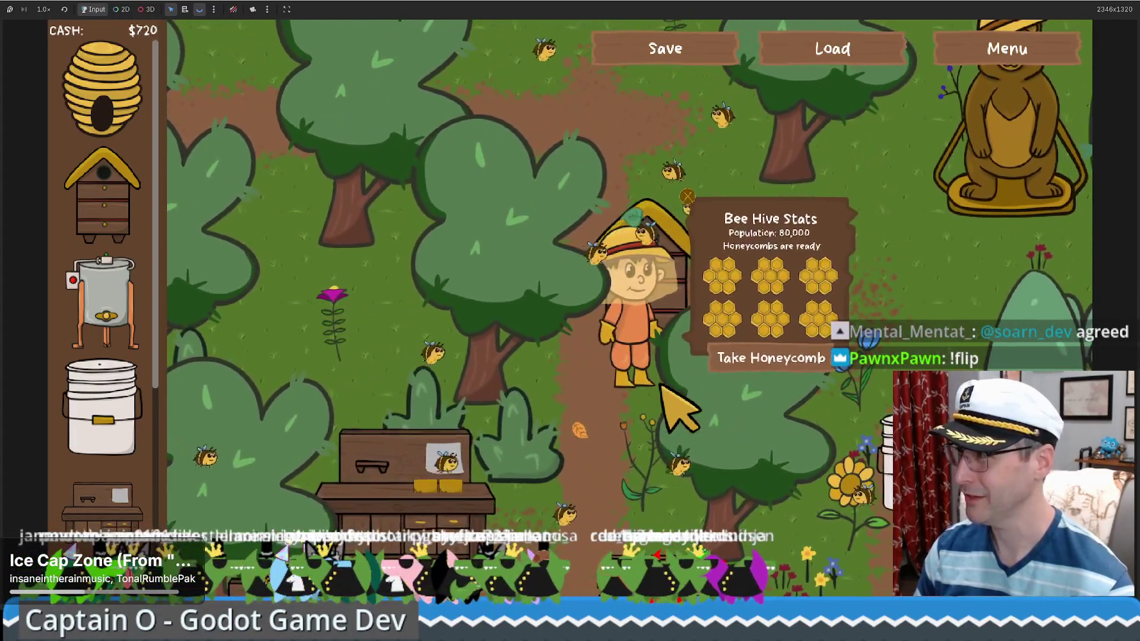
{"action": "left_click", "coordinate": [717, 358]}
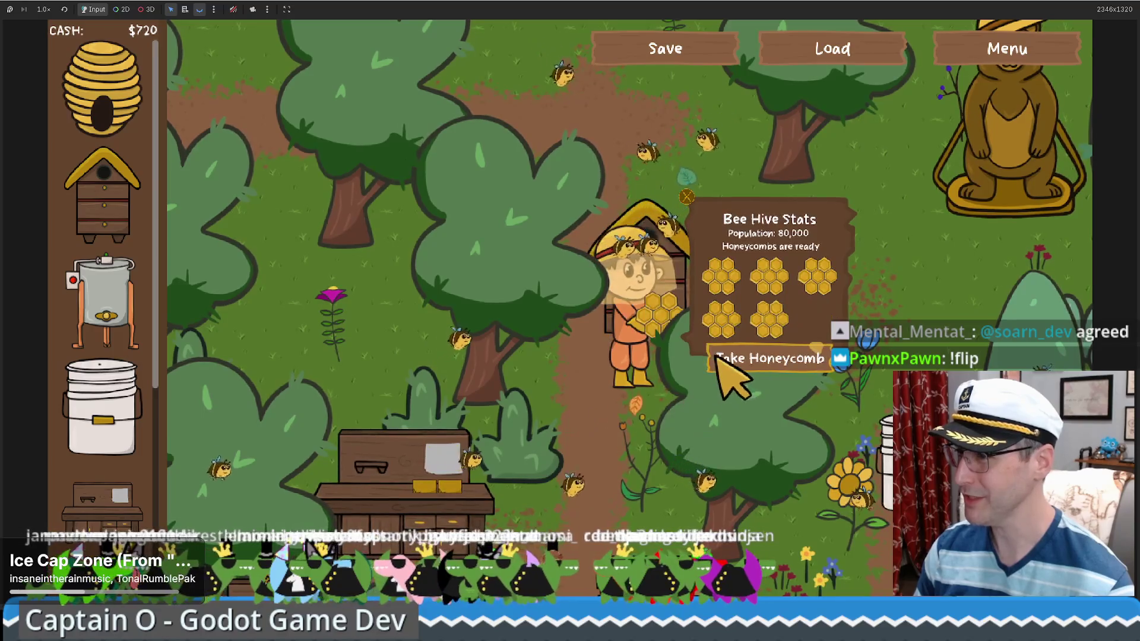
{"action": "key", "text": "s"}
{"action": "key", "text": "a"}
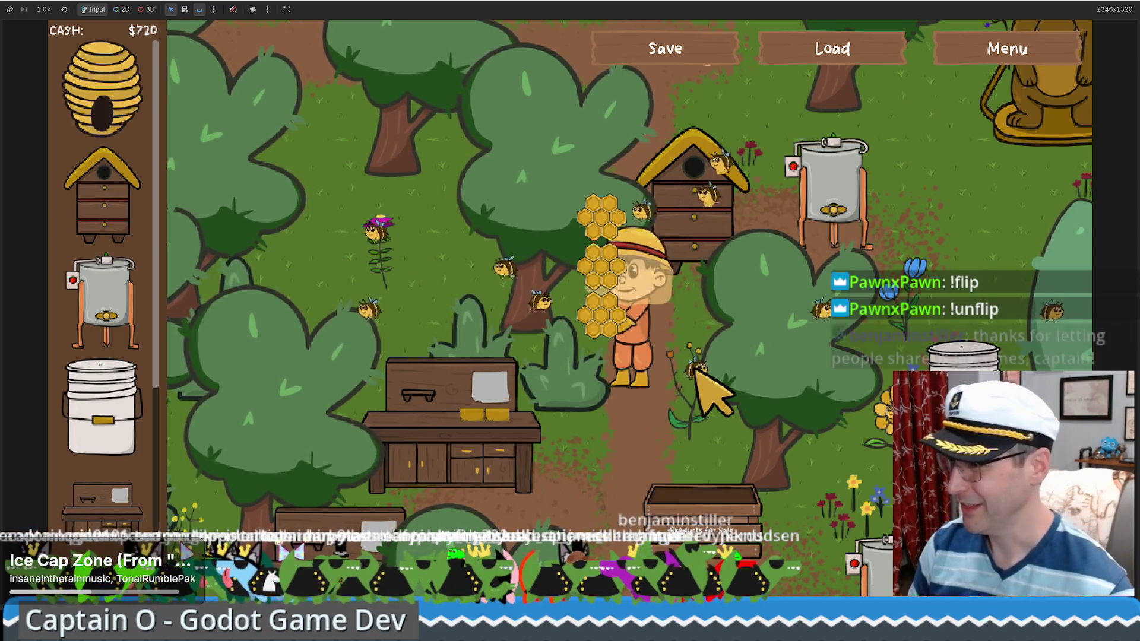
{"action": "key", "text": "Right"}
{"action": "key", "text": "Right"}
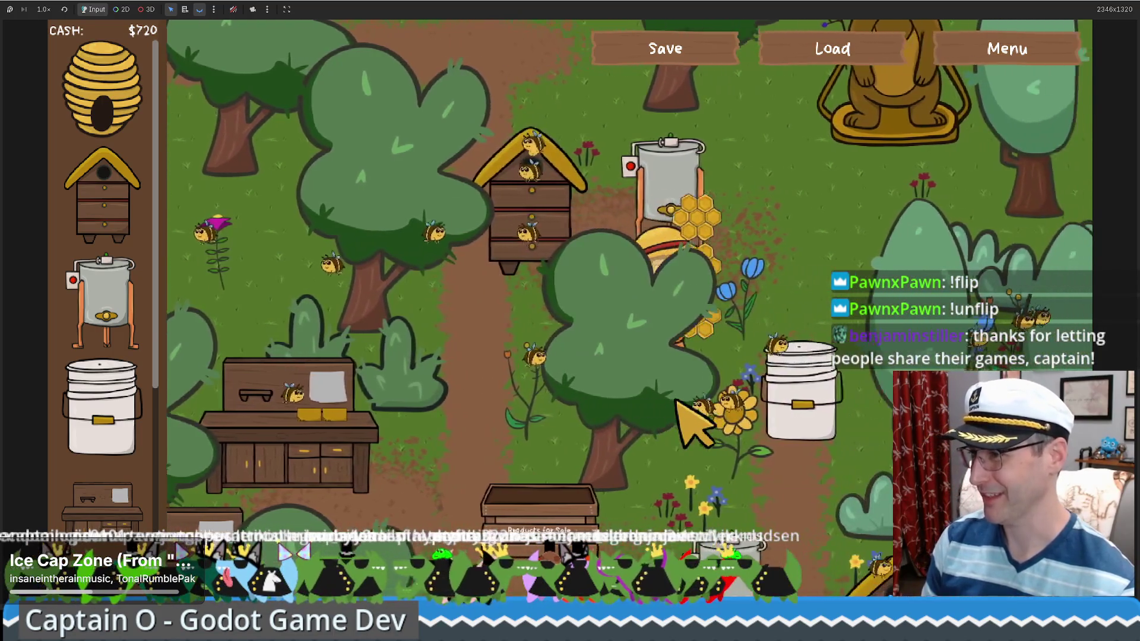
{"action": "key", "text": "Left"}
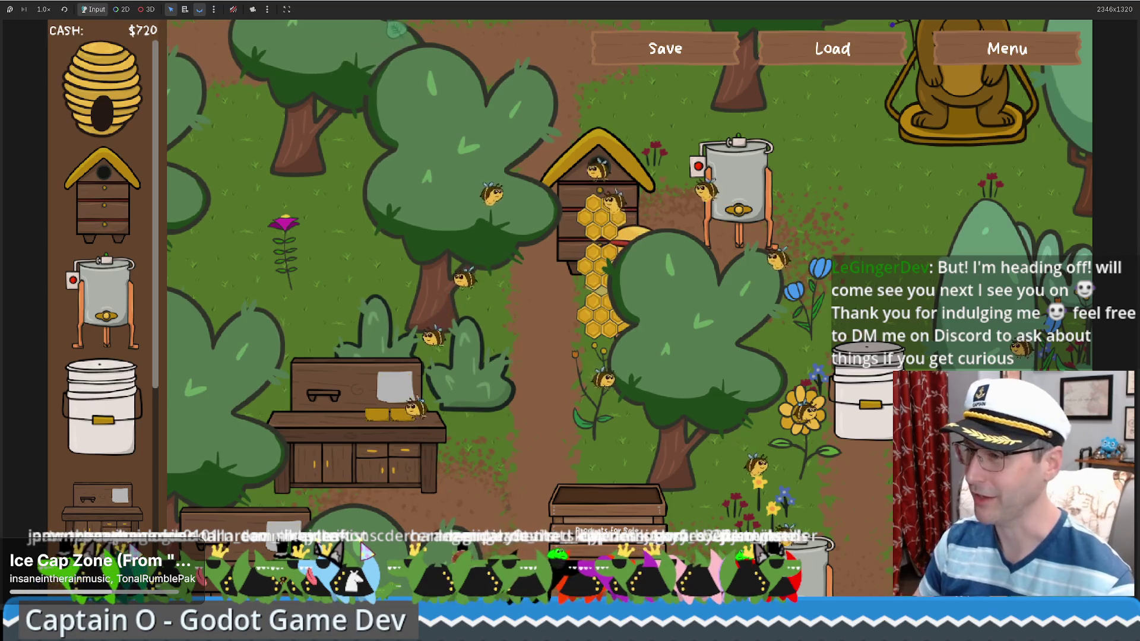
{"action": "left_click", "coordinate": [527, 434]}
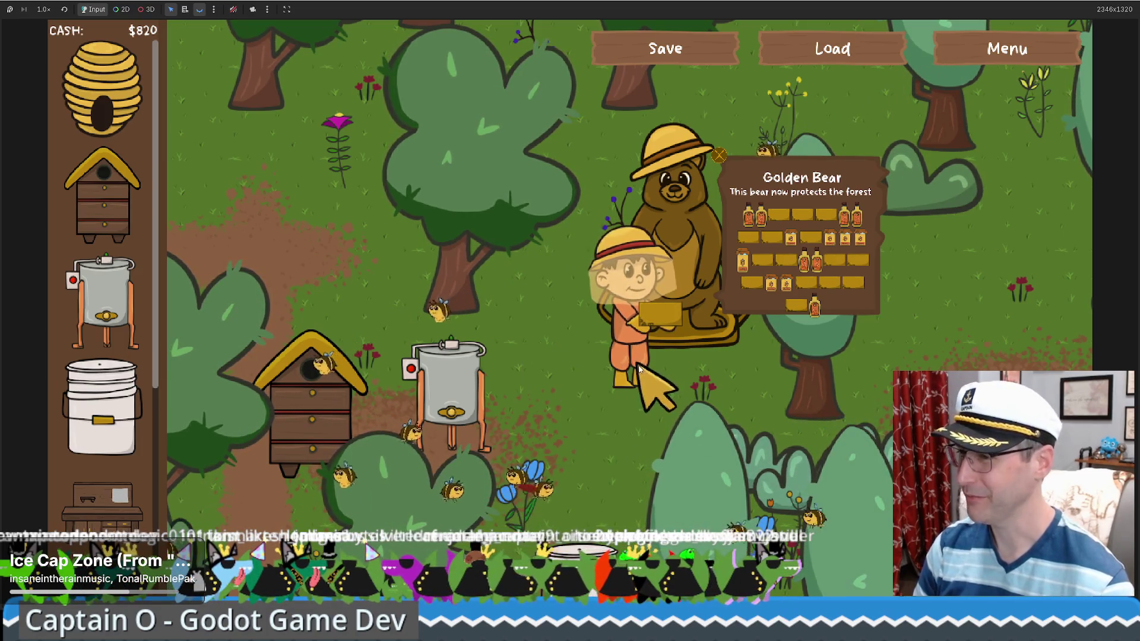
- Exit fullscreen so the game runs in a 1280x720 window over the editor
{"action": "key", "text": "F11"}
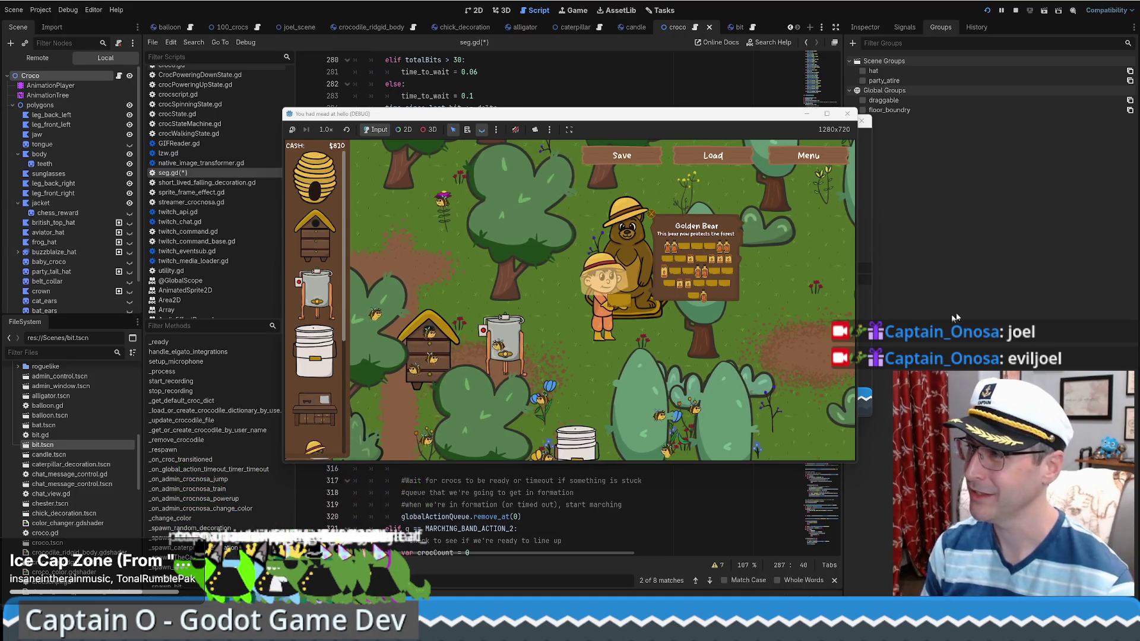
- Return to seg.gd, scroll to the marching band code near line 354, then switch to the browser
{"action": "key", "text": "alt+Tab"}
{"action": "scroll", "coordinate": [645, 254], "scroll_direction": "up", "scroll_amount": 1}
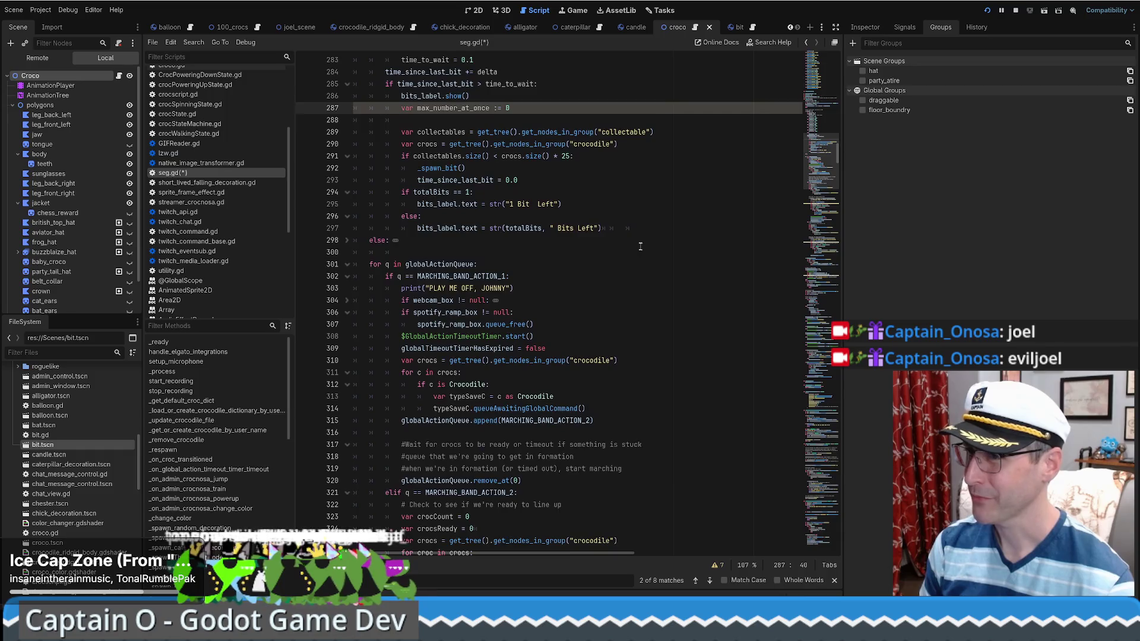
{"action": "scroll", "coordinate": [684, 232], "scroll_direction": "down", "scroll_amount": 3}
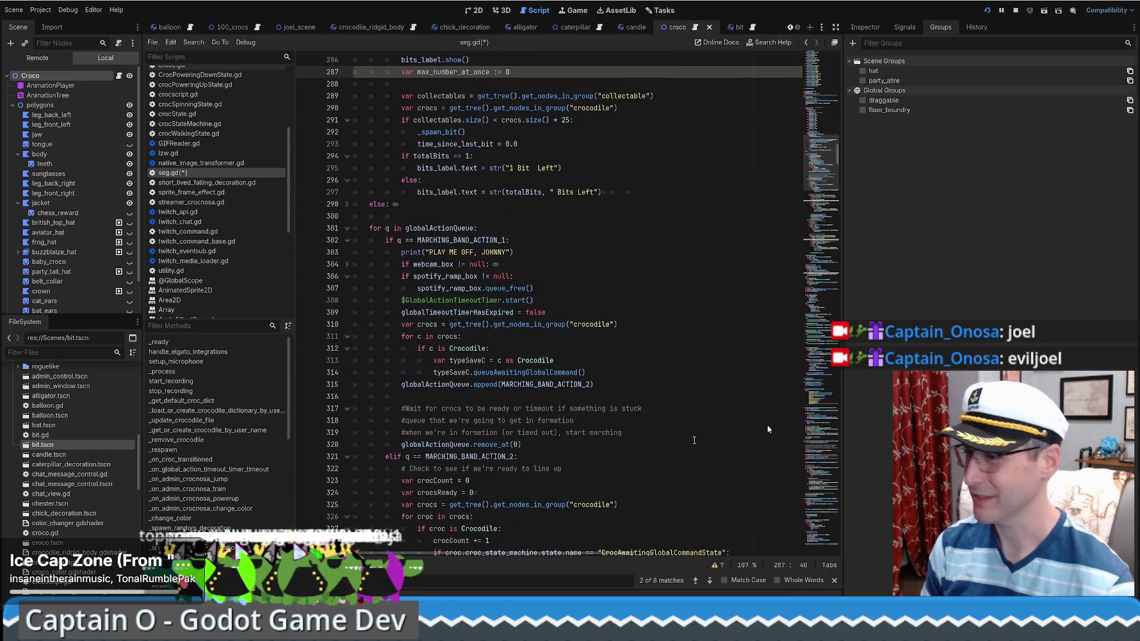
{"action": "scroll", "coordinate": [396, 313], "scroll_direction": "down", "scroll_amount": 8}
{"action": "scroll", "coordinate": [544, 312], "scroll_direction": "down", "scroll_amount": 15}
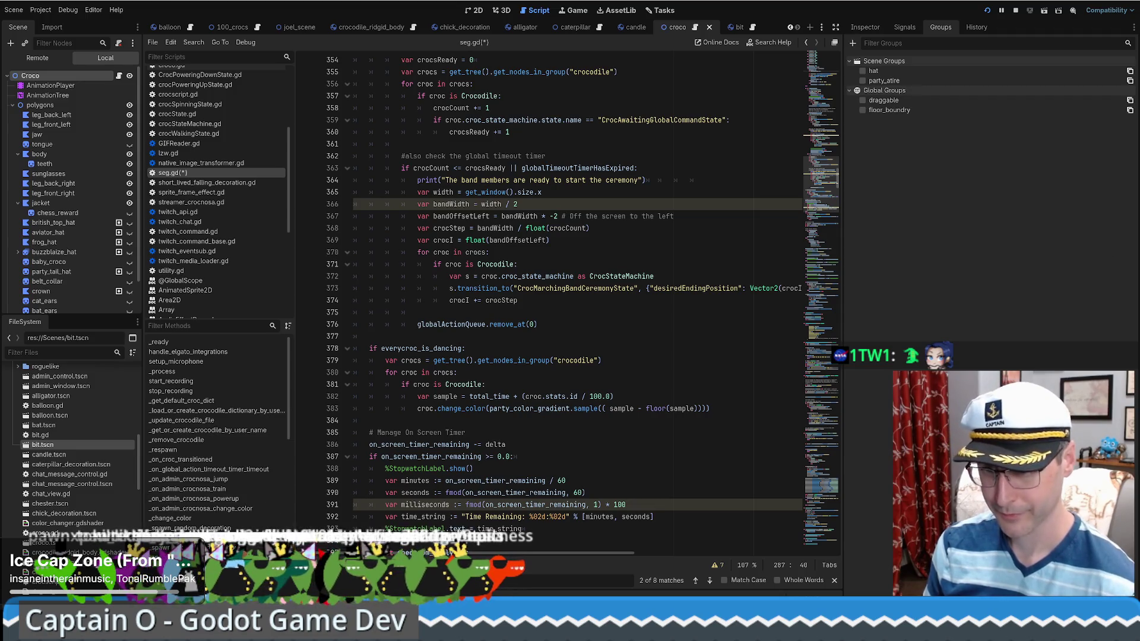
{"action": "key", "text": "alt+Tab"}
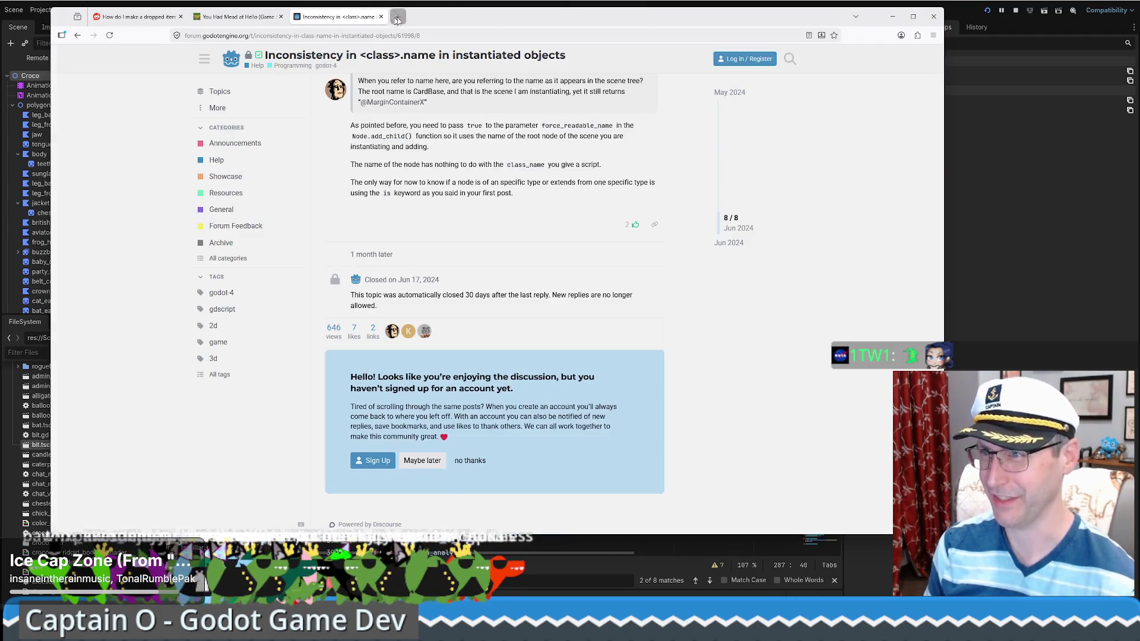
{"action": "left_click", "coordinate": [397, 17]}
{"action": "type", "text": "gamestabletop.itch.io"}
{"action": "key", "text": "Return"}
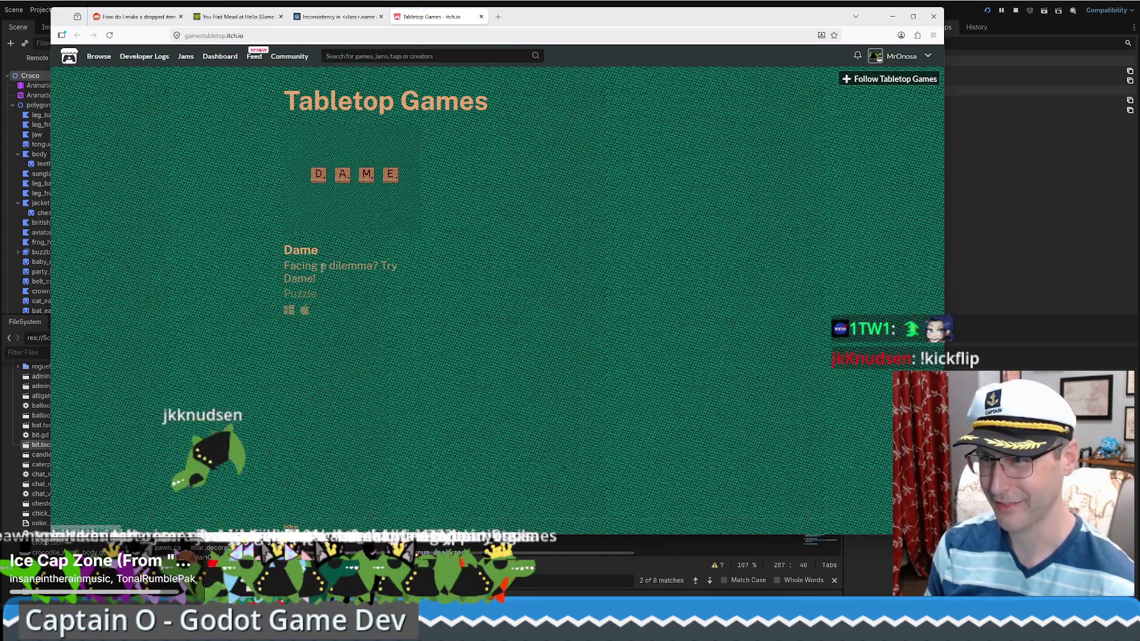
{"action": "left_click", "coordinate": [360, 195]}
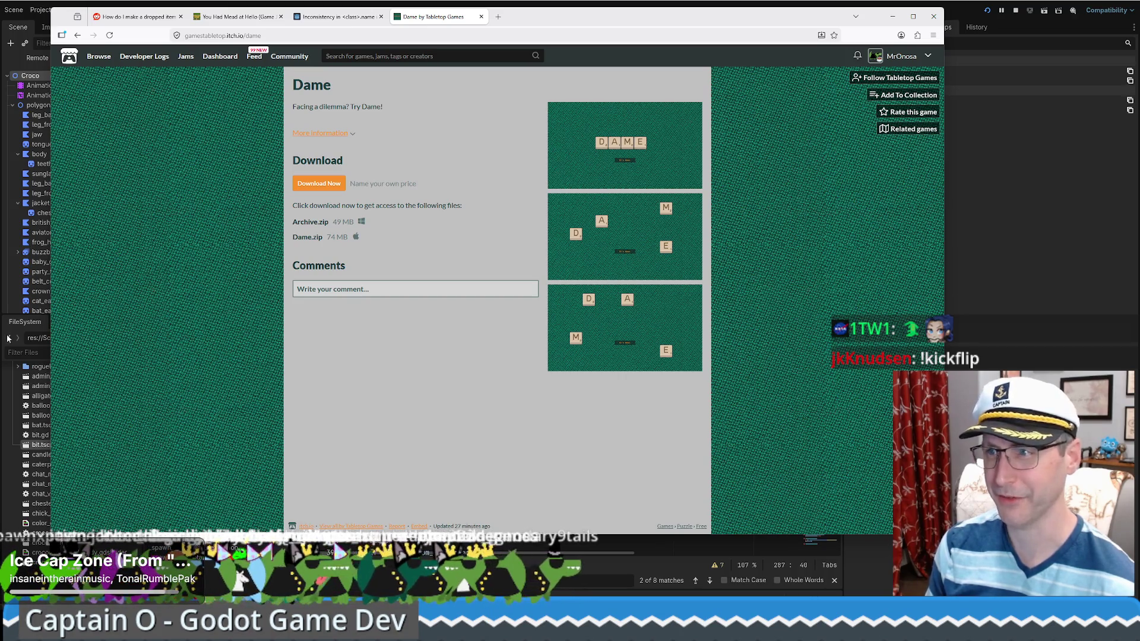
{"action": "left_click", "coordinate": [585, 178]}
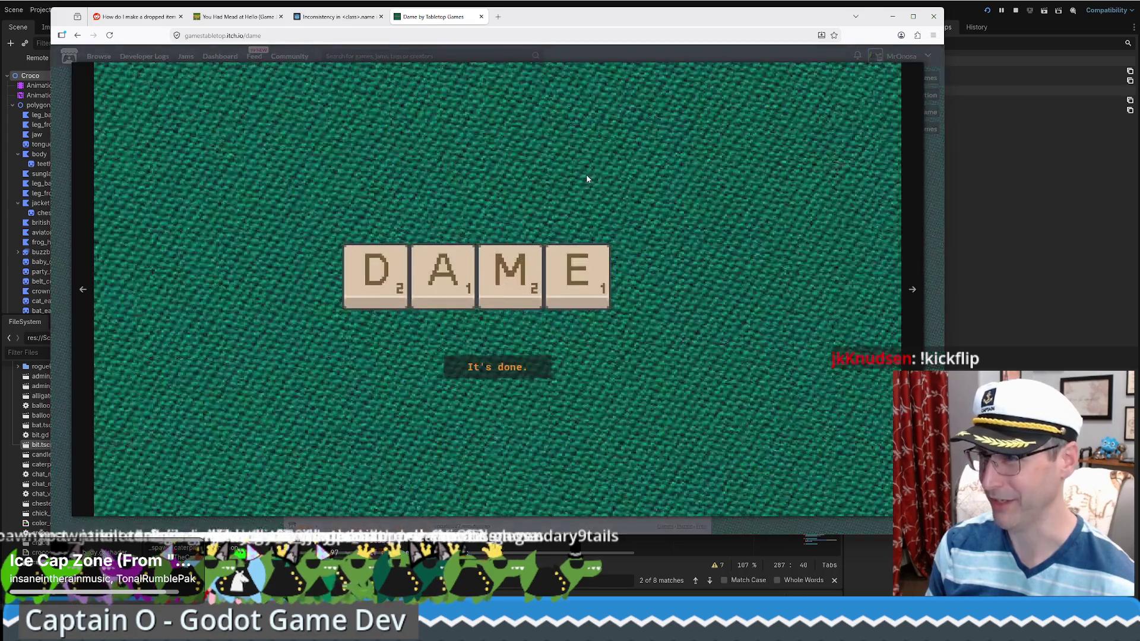
{"action": "left_click", "coordinate": [912, 290]}
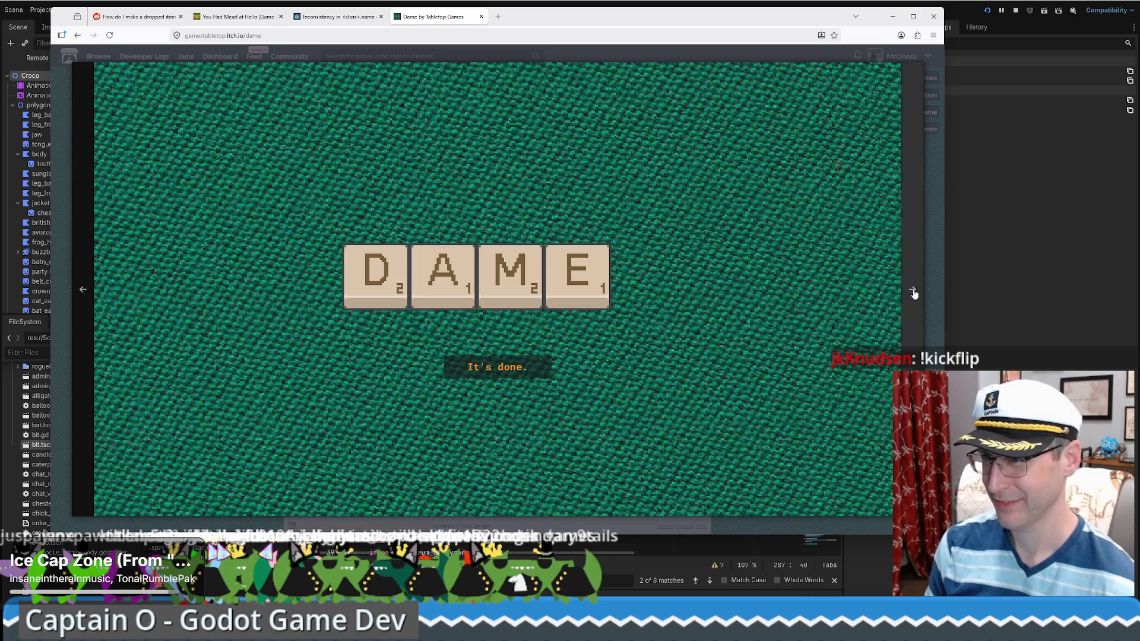
{"action": "left_click", "coordinate": [914, 292]}
{"action": "left_click", "coordinate": [930, 295]}
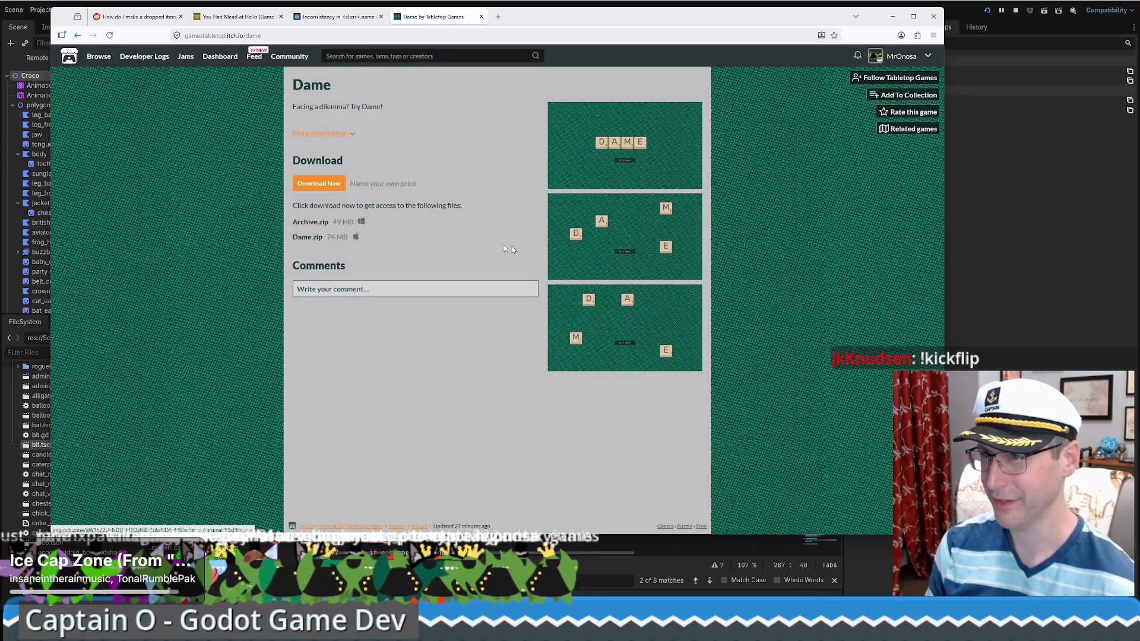
{"action": "left_click", "coordinate": [350, 134]}
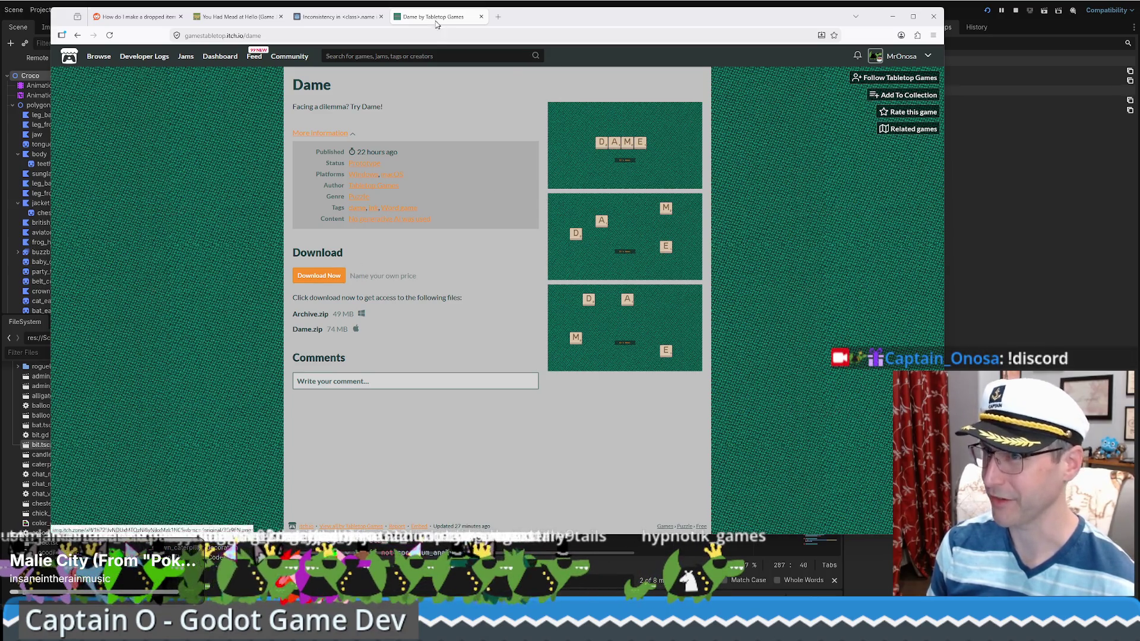
{"action": "key", "text": "alt+Tab"}
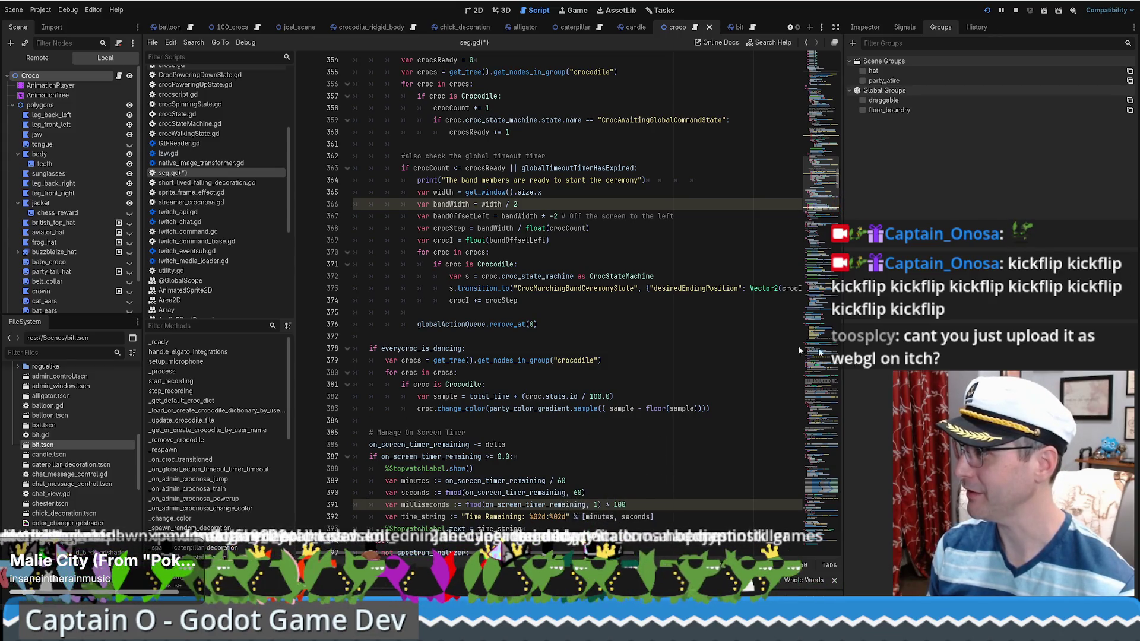
- Step through lines 377 and 408 and the timer and voice-detection comments, down to _spawn_bit and _spawn_gift
{"action": "left_click", "coordinate": [525, 336]}
{"action": "scroll", "coordinate": [526, 327], "scroll_direction": "down", "scroll_amount": 5}
{"action": "scroll", "coordinate": [525, 327], "scroll_direction": "up", "scroll_amount": 6}
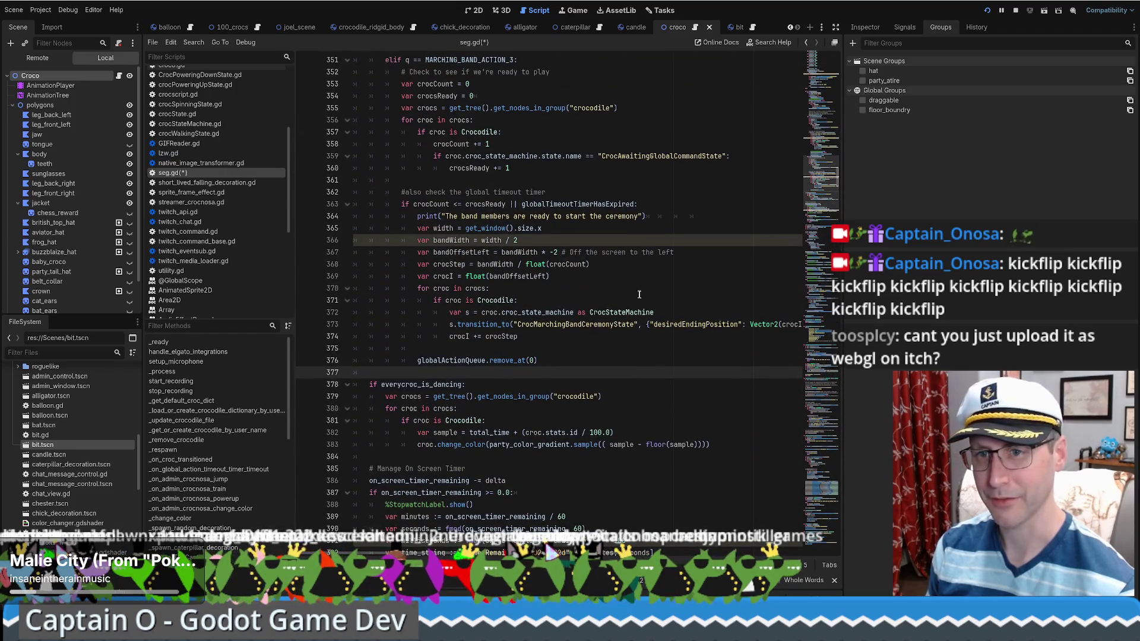
{"action": "scroll", "coordinate": [648, 265], "scroll_direction": "down", "scroll_amount": 5}
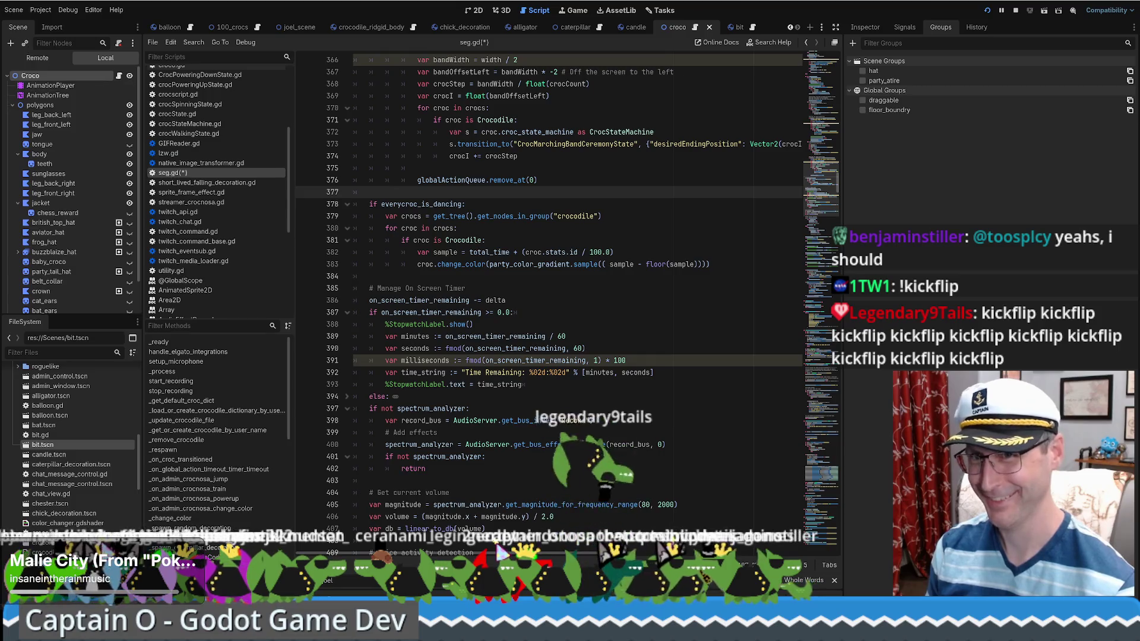
{"action": "left_click", "coordinate": [602, 289]}
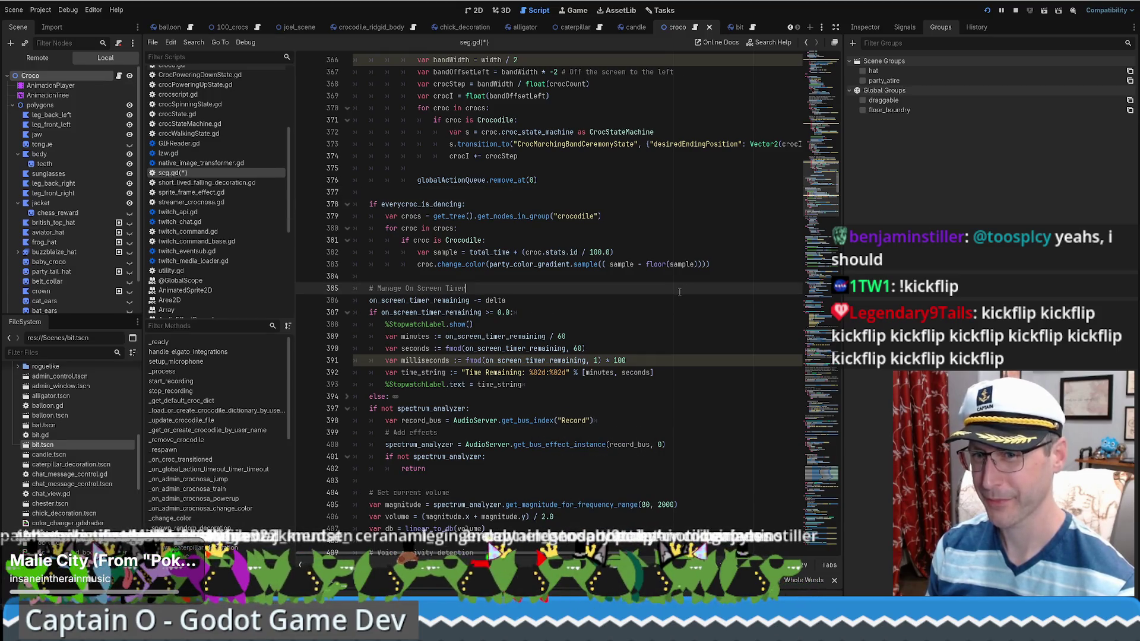
{"action": "scroll", "coordinate": [606, 307], "scroll_direction": "down", "scroll_amount": 6}
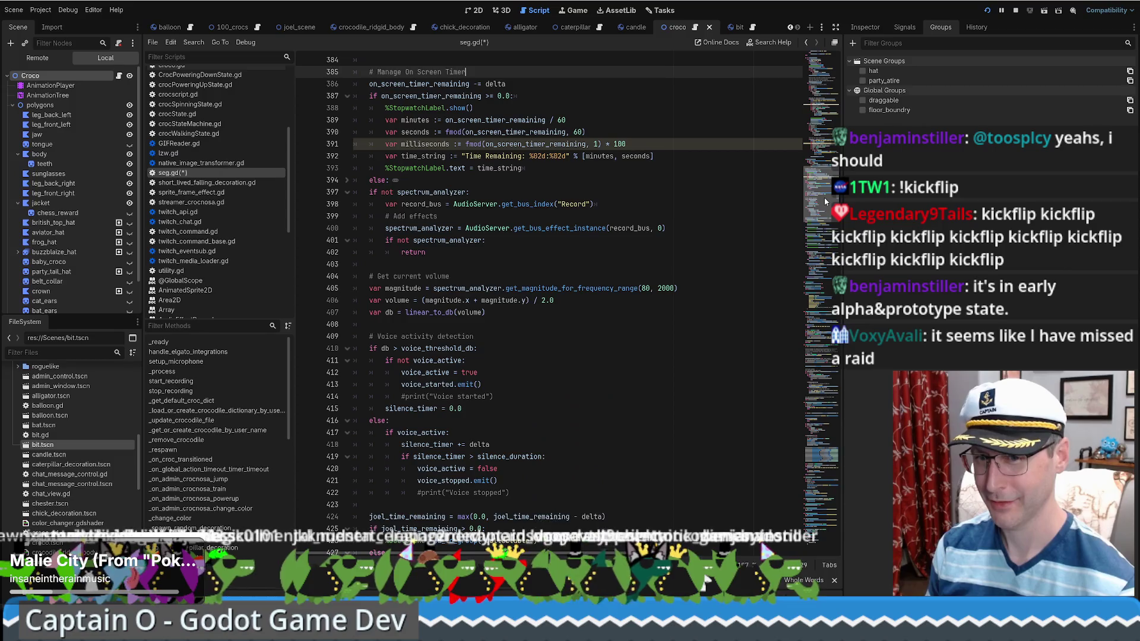
{"action": "left_click", "coordinate": [594, 325]}
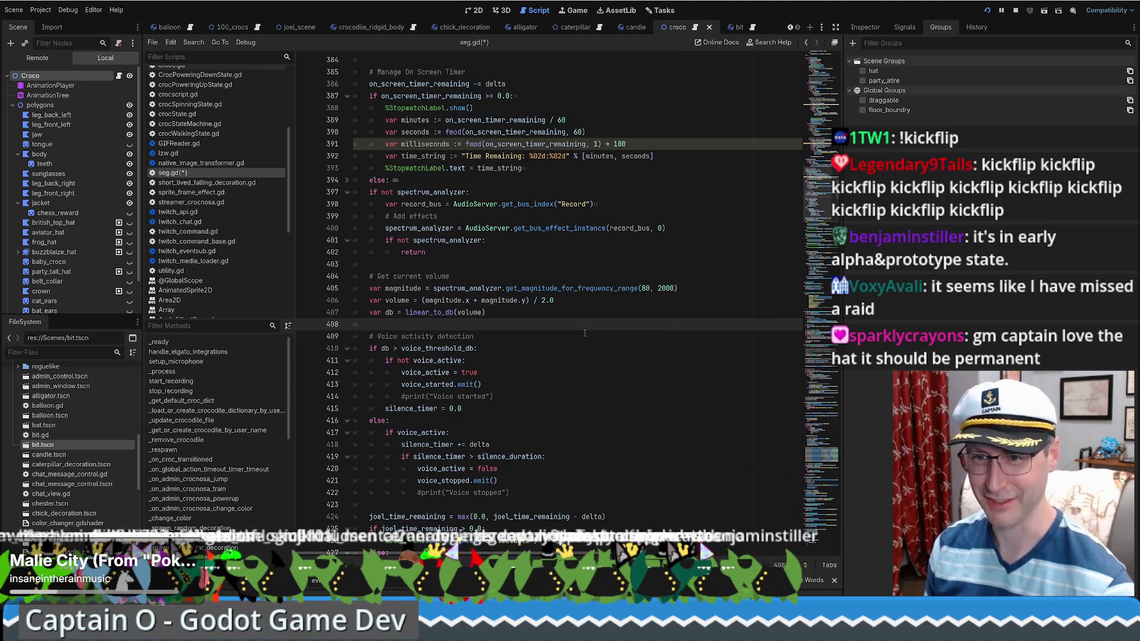
{"action": "left_click", "coordinate": [584, 333]}
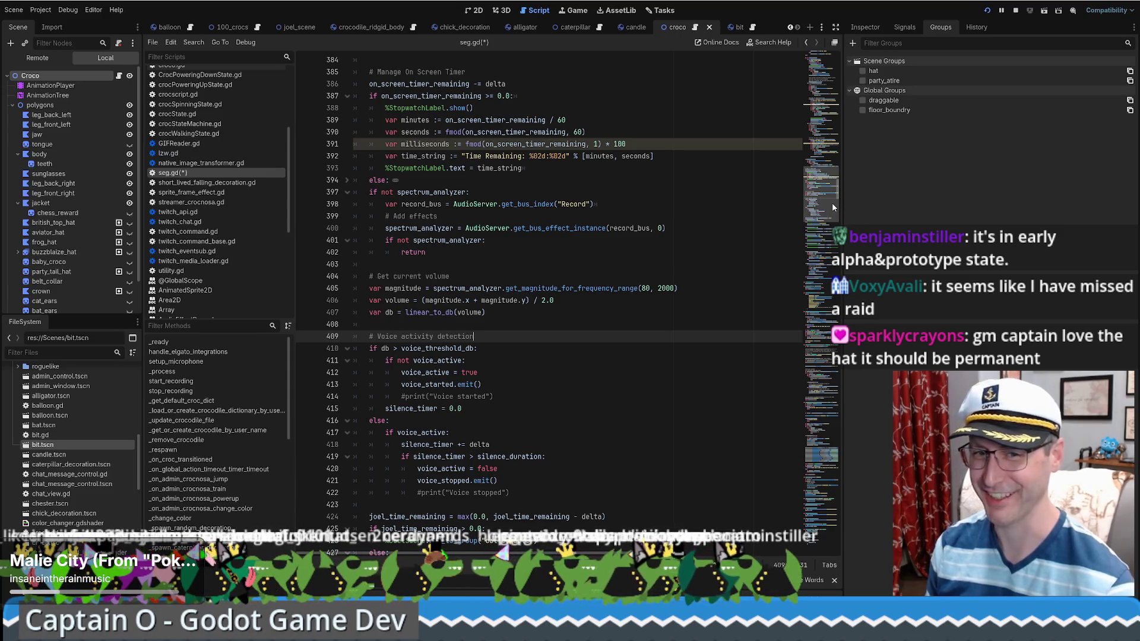
{"action": "mouse_move", "coordinate": [832, 203]}
{"action": "left_mouse_down"}
{"action": "mouse_move", "coordinate": [824, 81]}
{"action": "mouse_move", "coordinate": [803, 322]}
{"action": "left_mouse_up"}
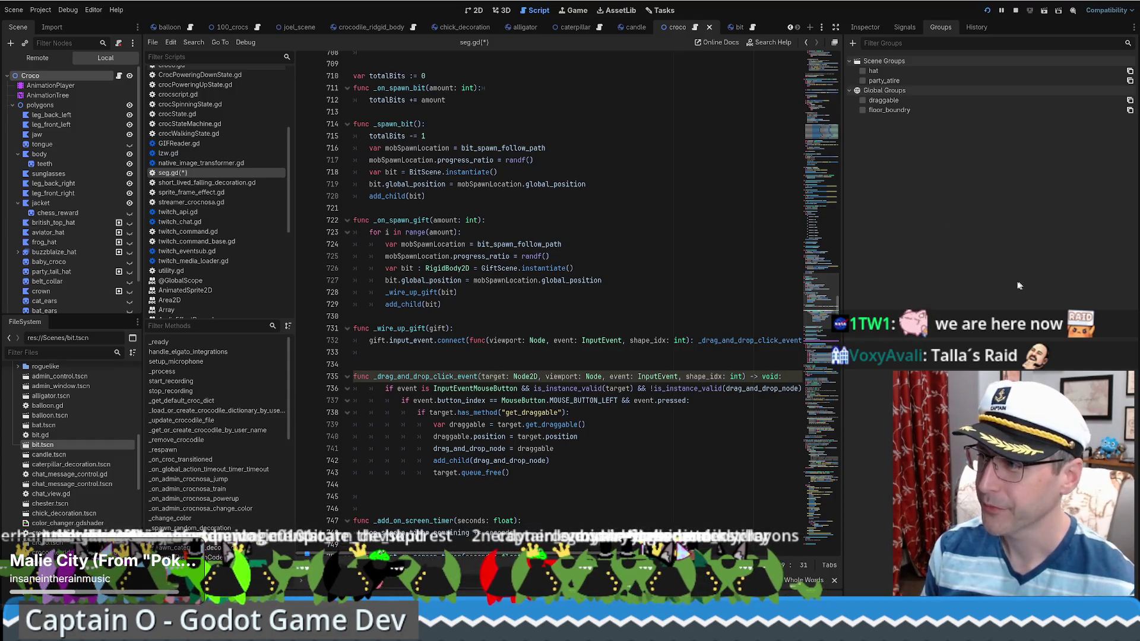
{"action": "left_click_drag", "start_coordinate": [819, 305], "coordinate": [818, 357]}
- Open the alligator scene in the 2D view, then switch to the balloon scene tab
{"action": "left_click", "coordinate": [520, 27]}
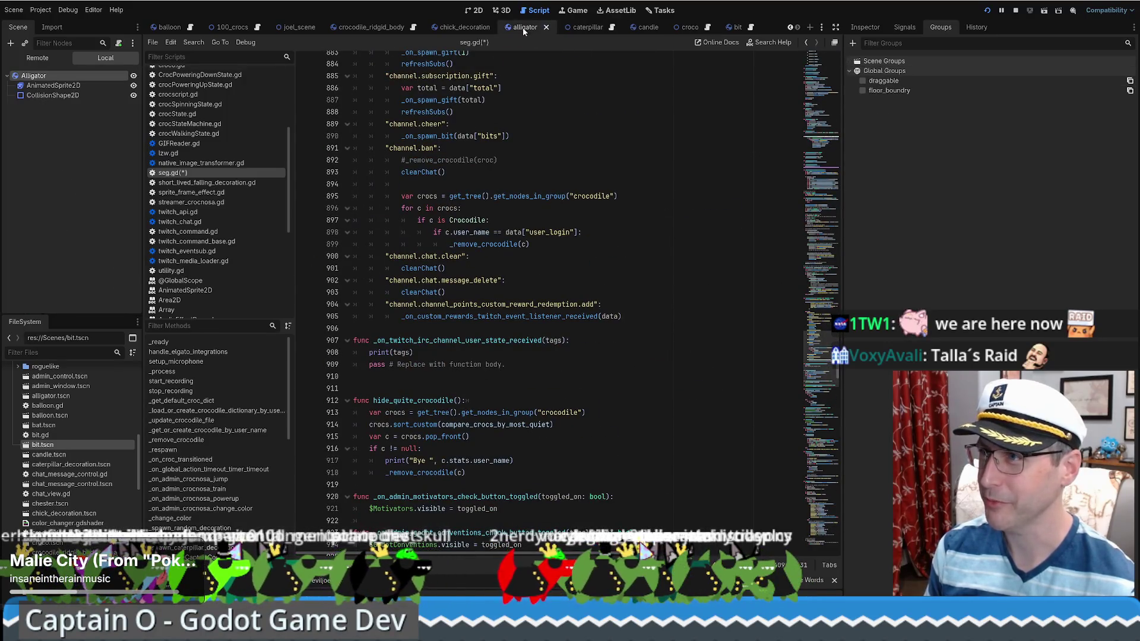
{"action": "left_click", "coordinate": [474, 10]}
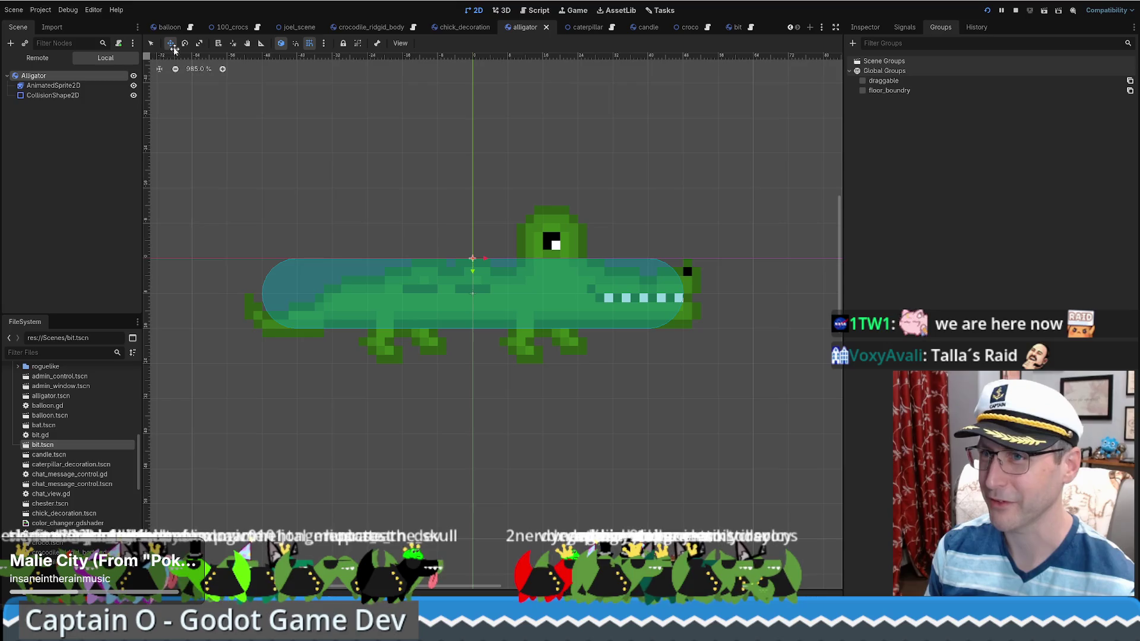
{"action": "left_click", "coordinate": [169, 27]}
{"action": "scroll", "coordinate": [500, 255], "scroll_direction": "up", "scroll_amount": 3}
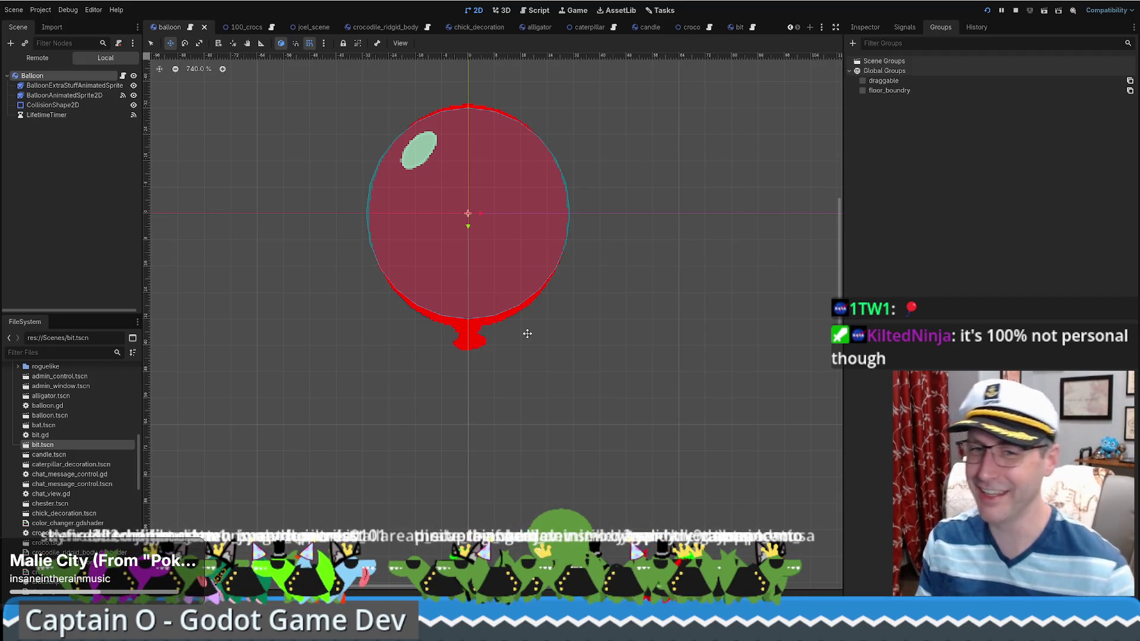
{"action": "scroll", "coordinate": [499, 341], "scroll_direction": "down", "scroll_amount": 1}
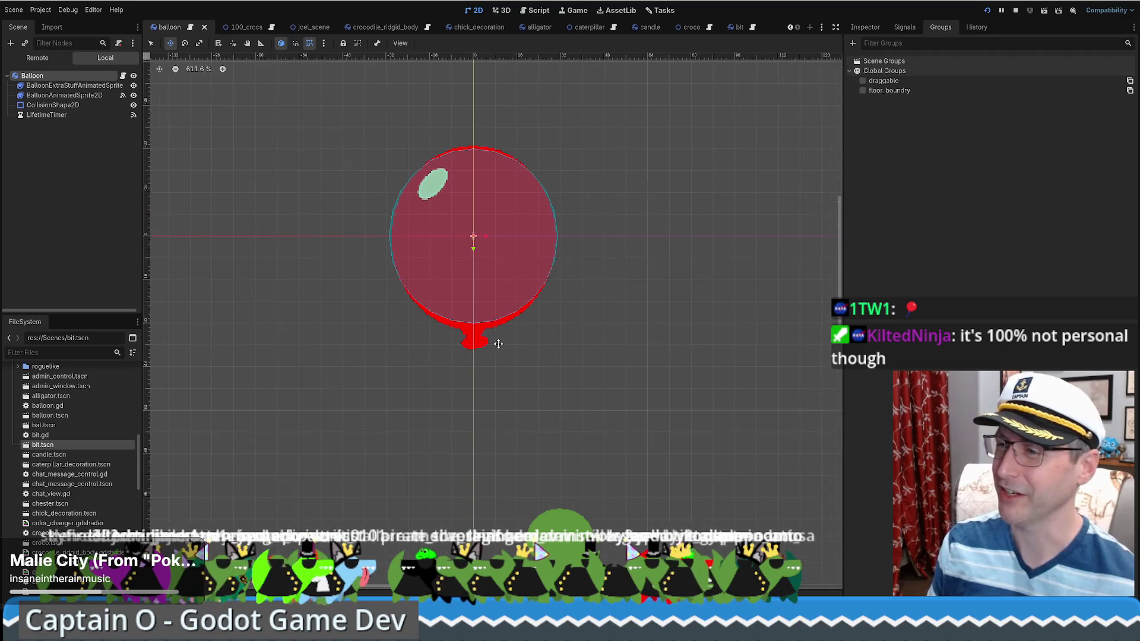
{"action": "scroll", "coordinate": [491, 343], "scroll_direction": "up", "scroll_amount": 1}
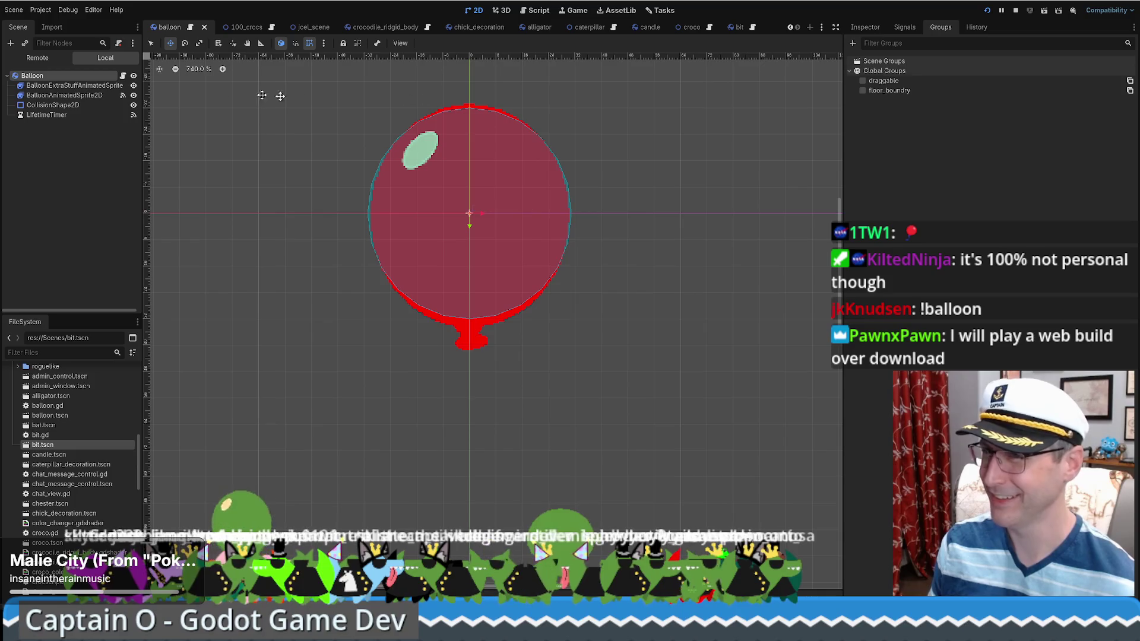
{"action": "left_click", "coordinate": [247, 28]}
- Cycle through the joel_scene, chick_decoration and alligator tabs, close the old bit tab, and reopen bit.tscn
{"action": "left_click", "coordinate": [306, 27]}
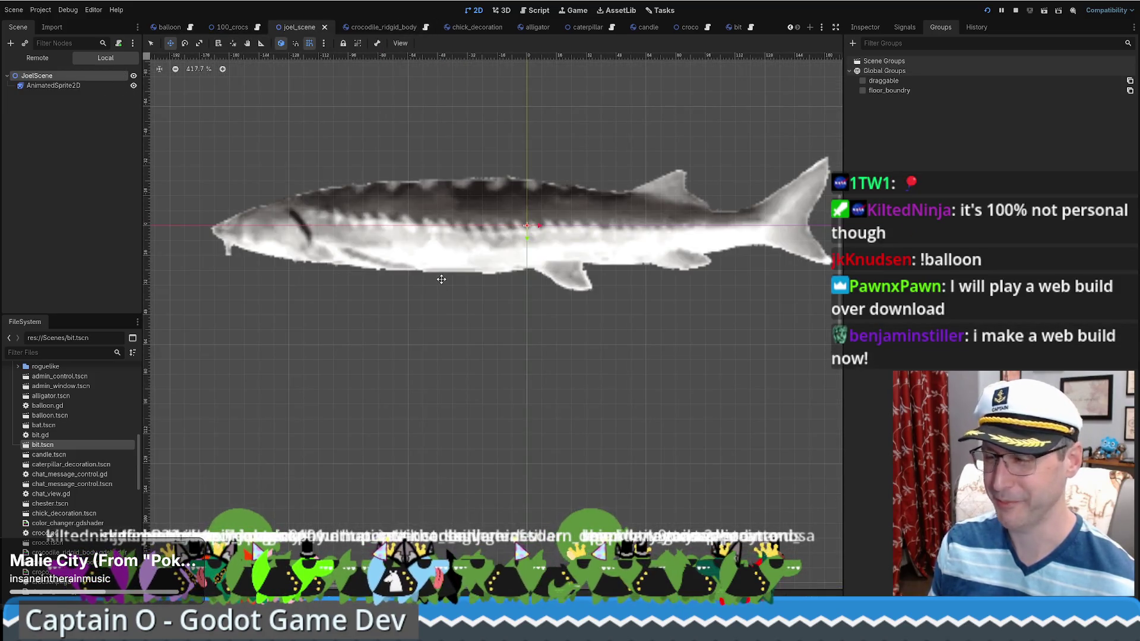
{"action": "scroll", "coordinate": [437, 302], "scroll_direction": "up", "scroll_amount": 3}
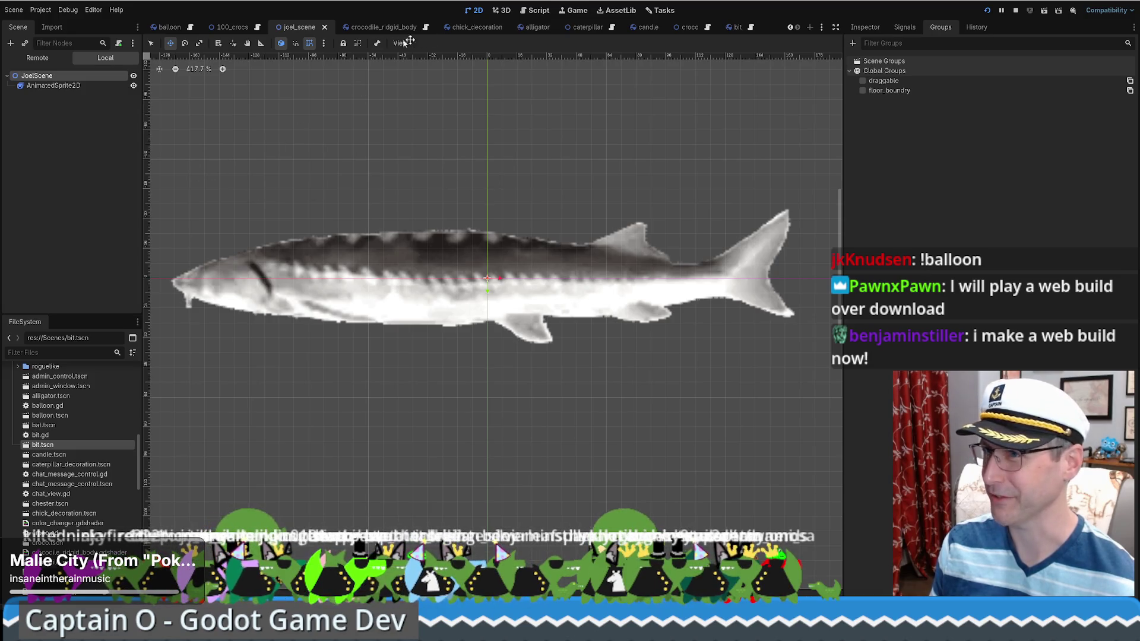
{"action": "left_click", "coordinate": [463, 26]}
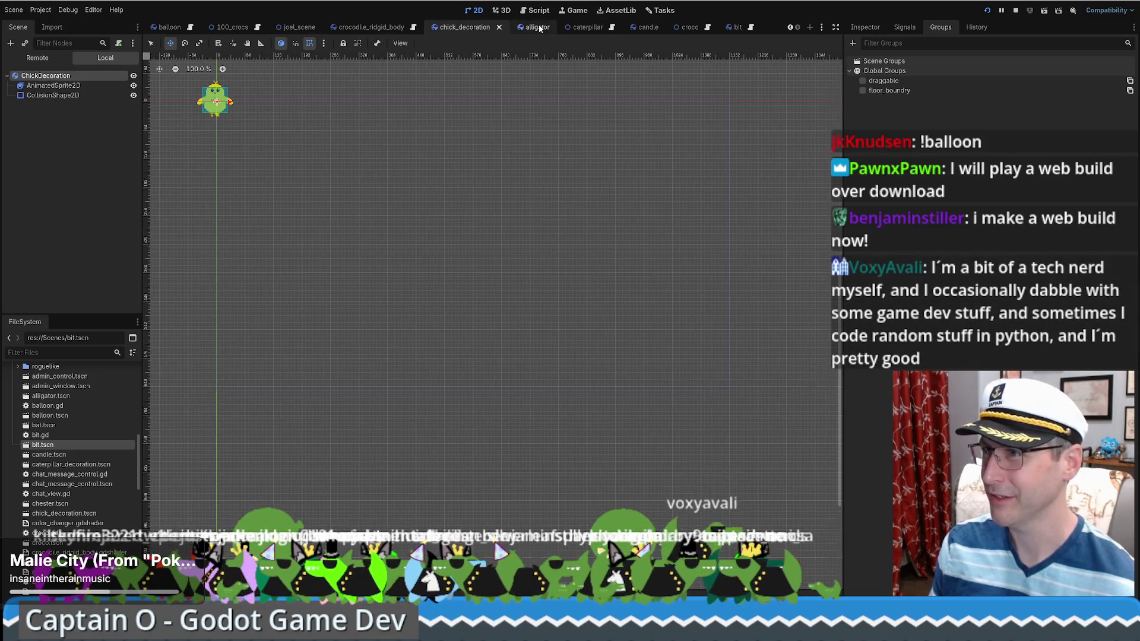
{"action": "left_click", "coordinate": [536, 28]}
{"action": "middle_click", "coordinate": [741, 27]}
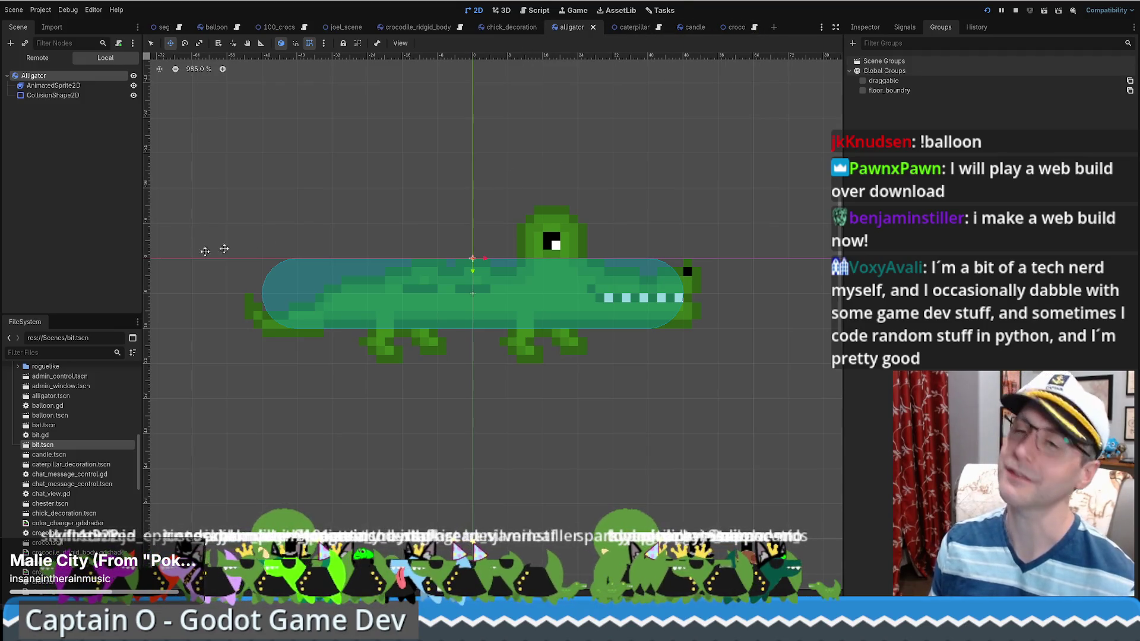
{"action": "double_click", "coordinate": [43, 444]}
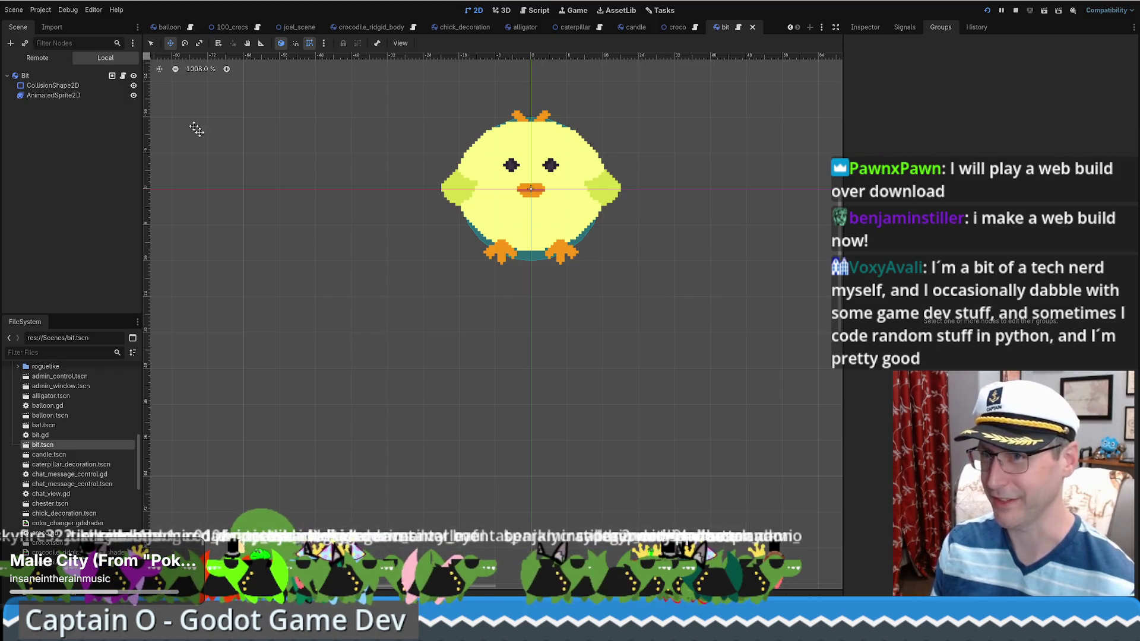
- In bit.gd, undo removing the pass line, save the script, and switch to the Admin Control Panel
{"action": "left_click", "coordinate": [122, 77]}
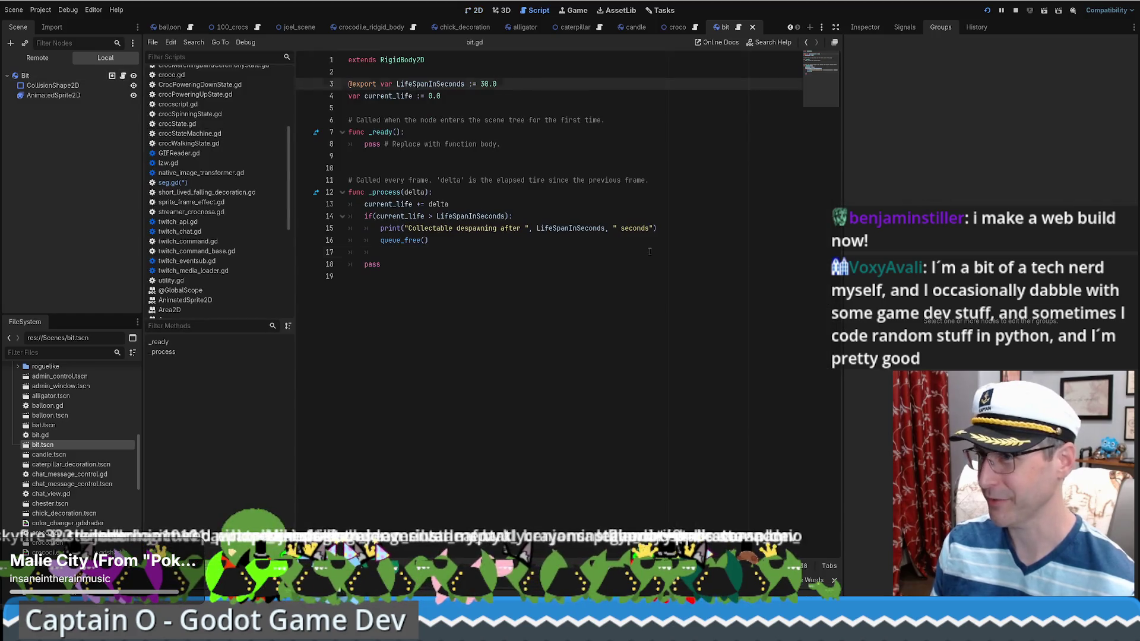
{"action": "left_click", "coordinate": [416, 252]}
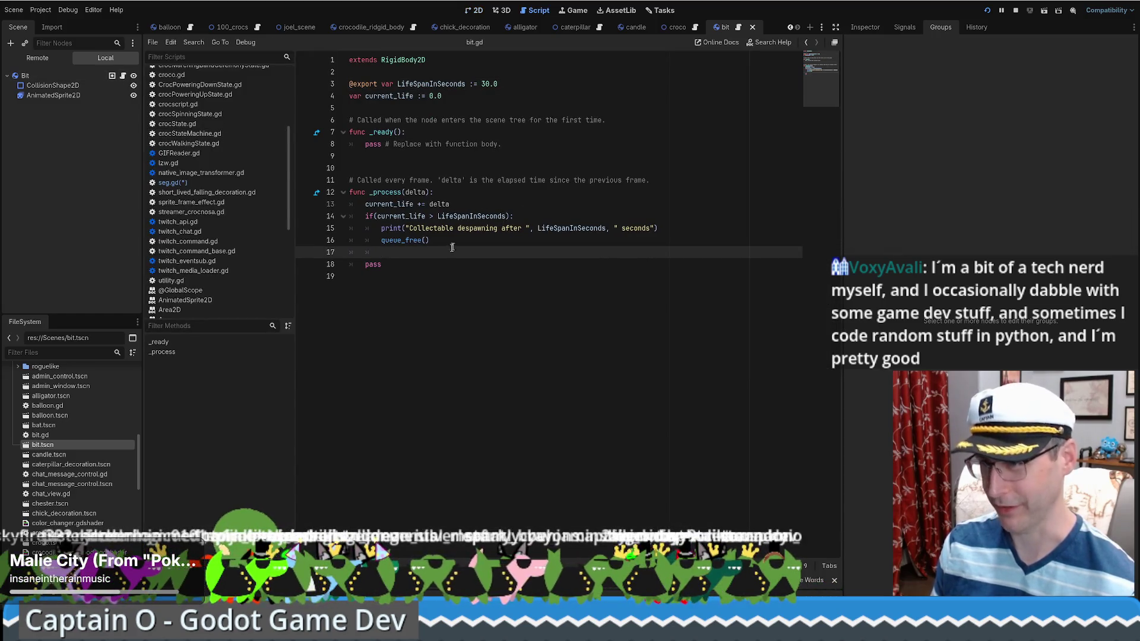
{"action": "left_click_drag", "start_coordinate": [416, 265], "coordinate": [404, 251]}
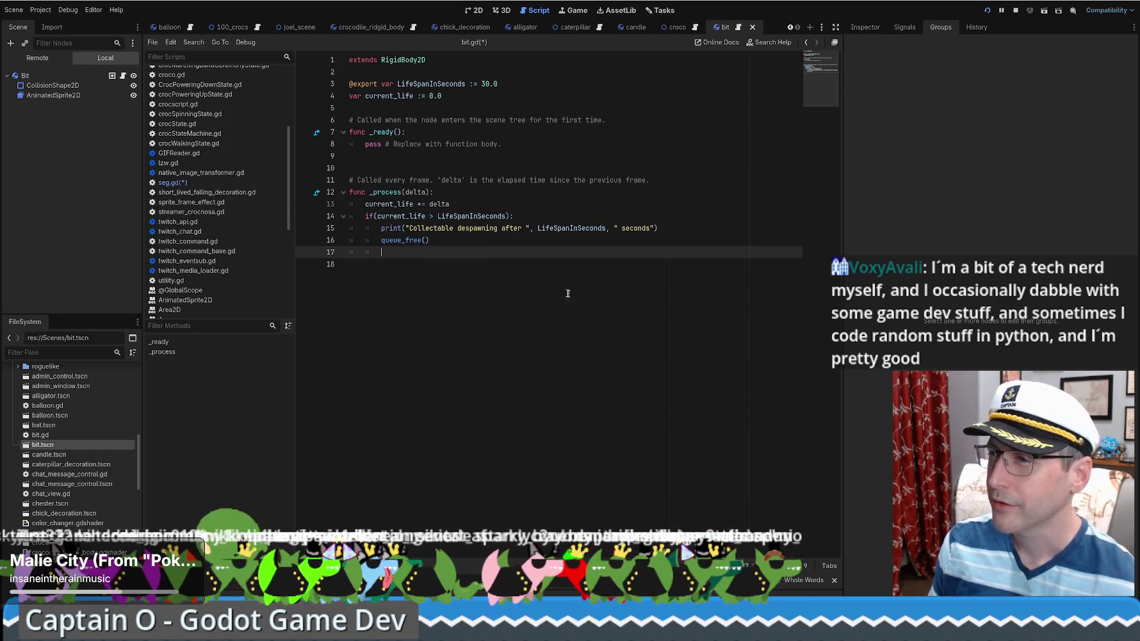
{"action": "key", "text": "ctrl+z"}
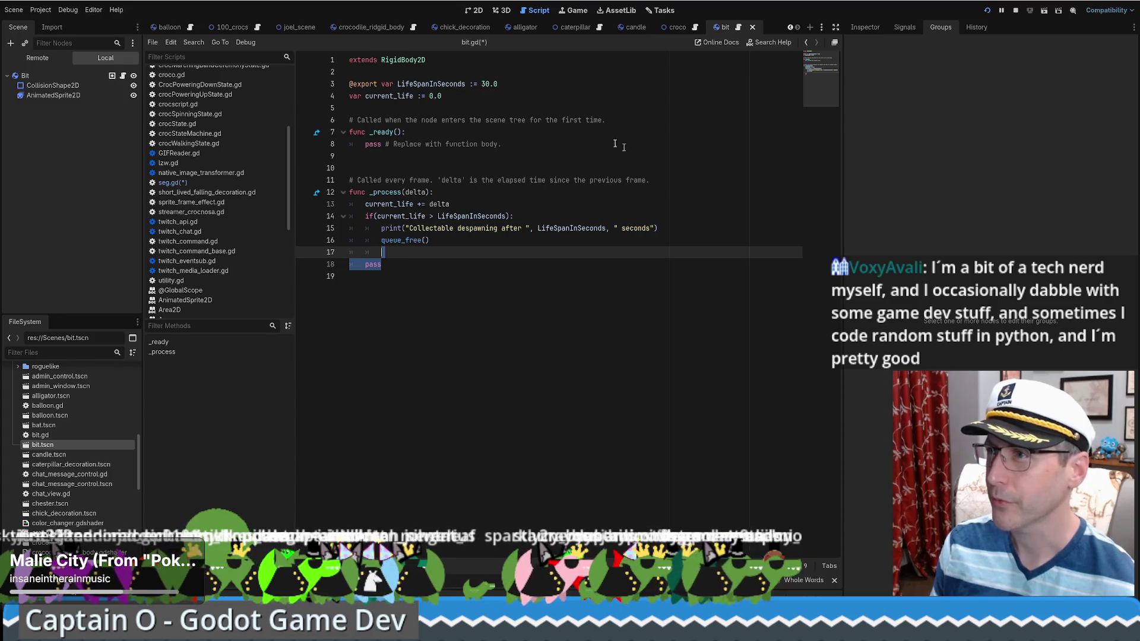
{"action": "key", "text": "ctrl+s"}
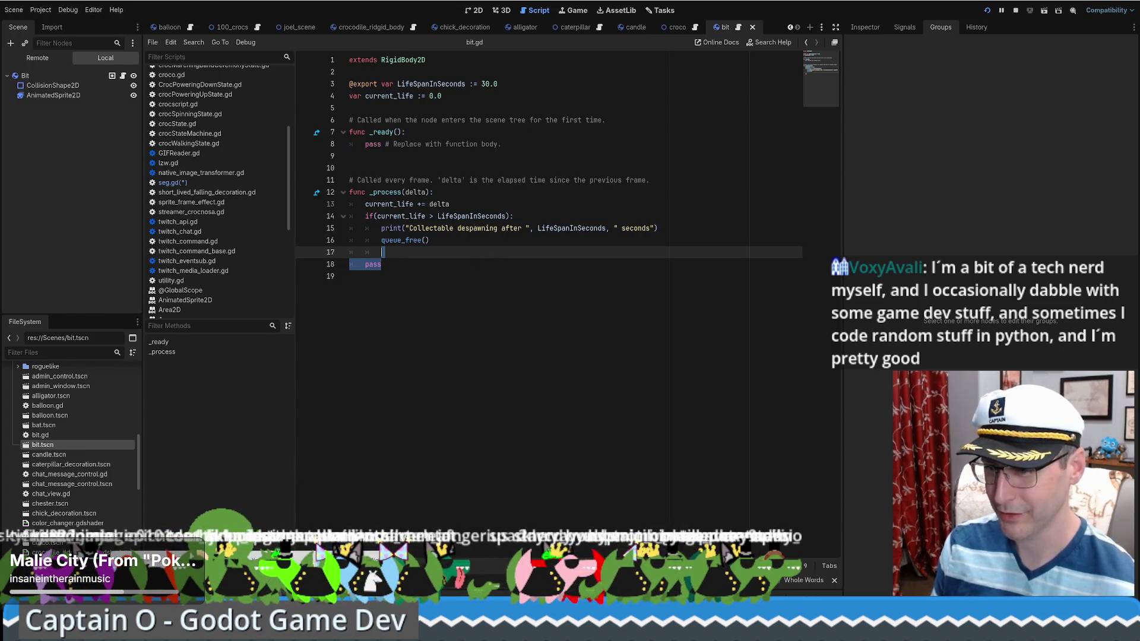
{"action": "key", "text": "alt+Tab"}
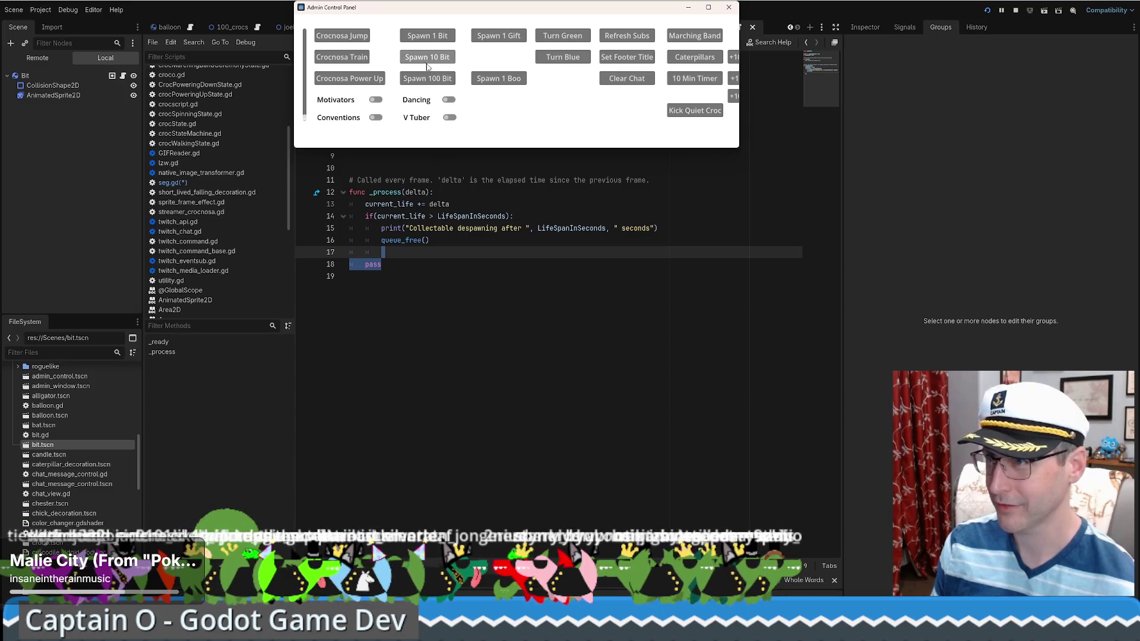
- Spawn 10 bits from the Admin Control Panel, then return to Godot and open croco.gd
{"action": "left_click", "coordinate": [425, 67]}
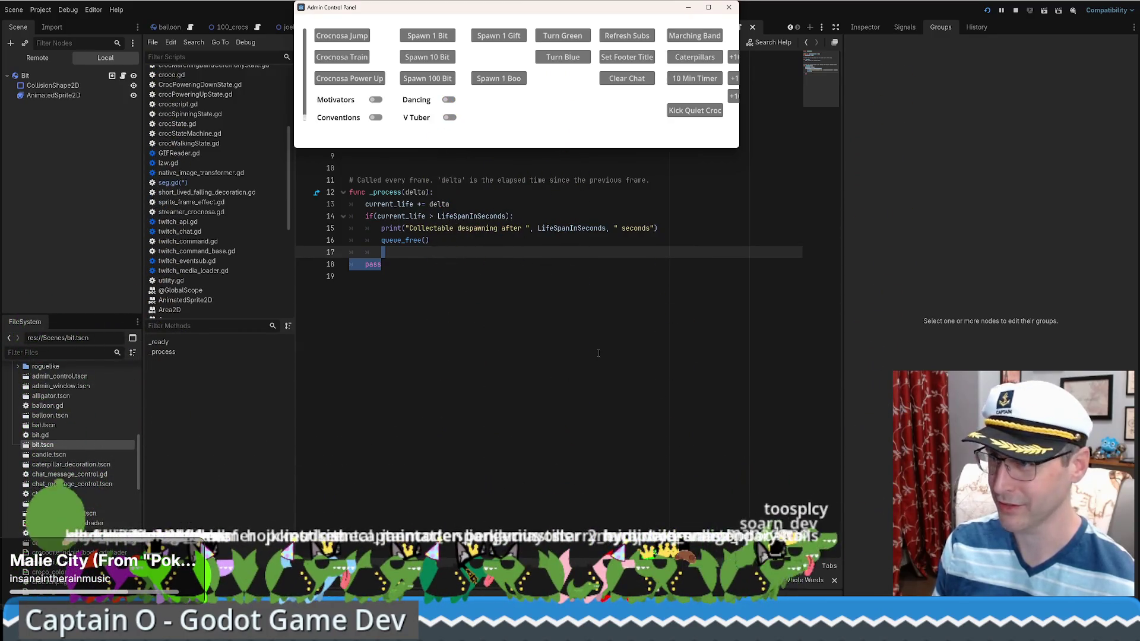
{"action": "left_click", "coordinate": [598, 353]}
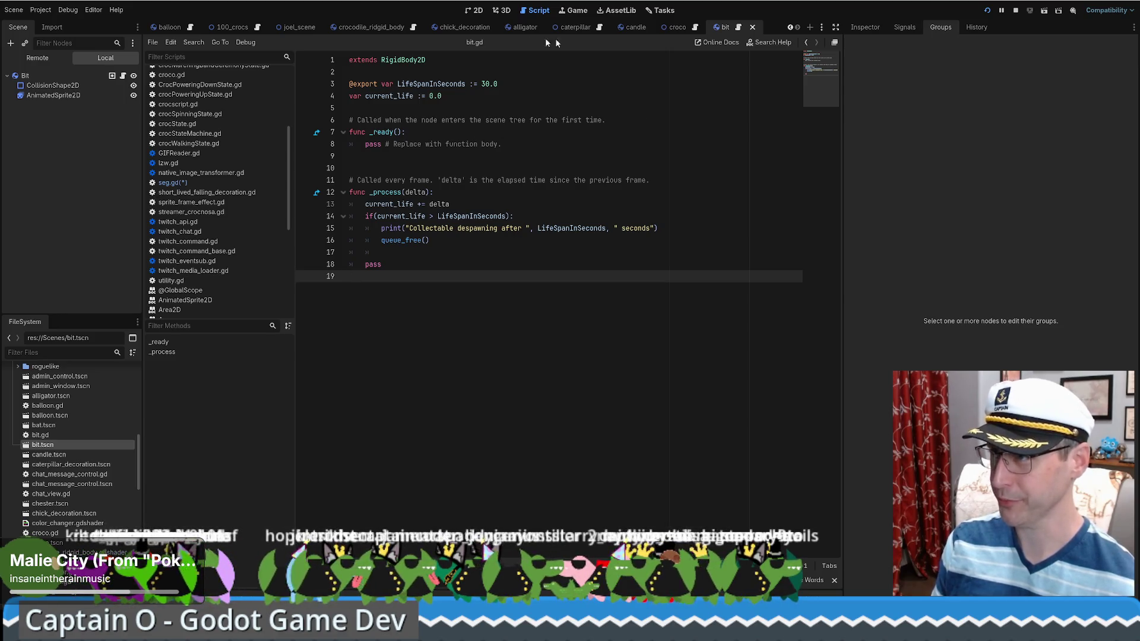
{"action": "left_click", "coordinate": [677, 27]}
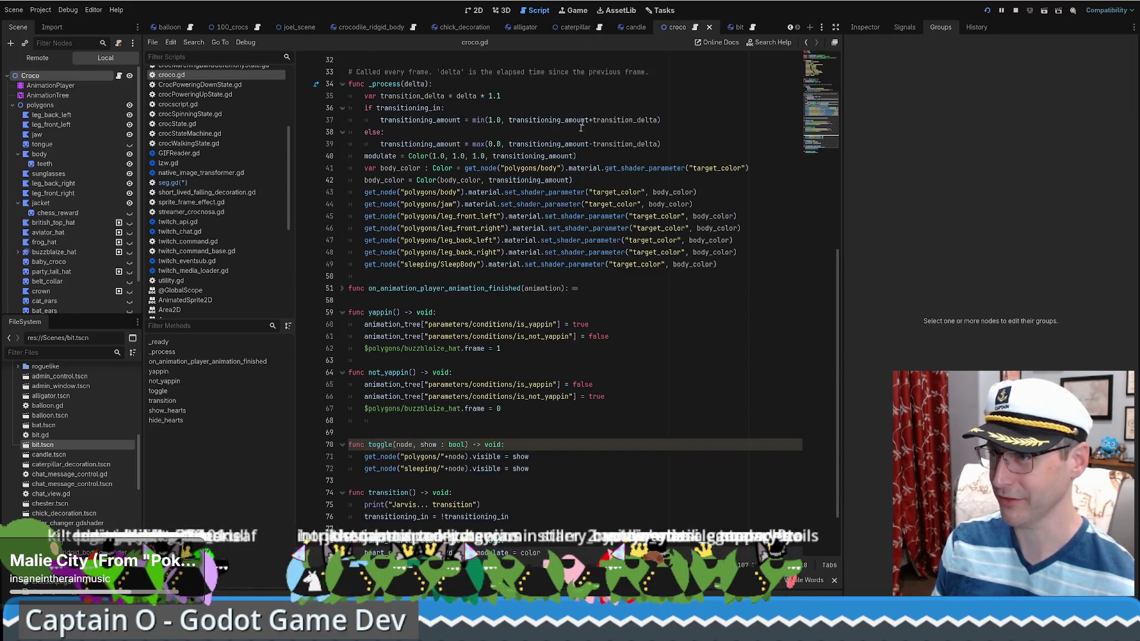
{"action": "scroll", "coordinate": [636, 229], "scroll_direction": "up", "scroll_amount": 2}
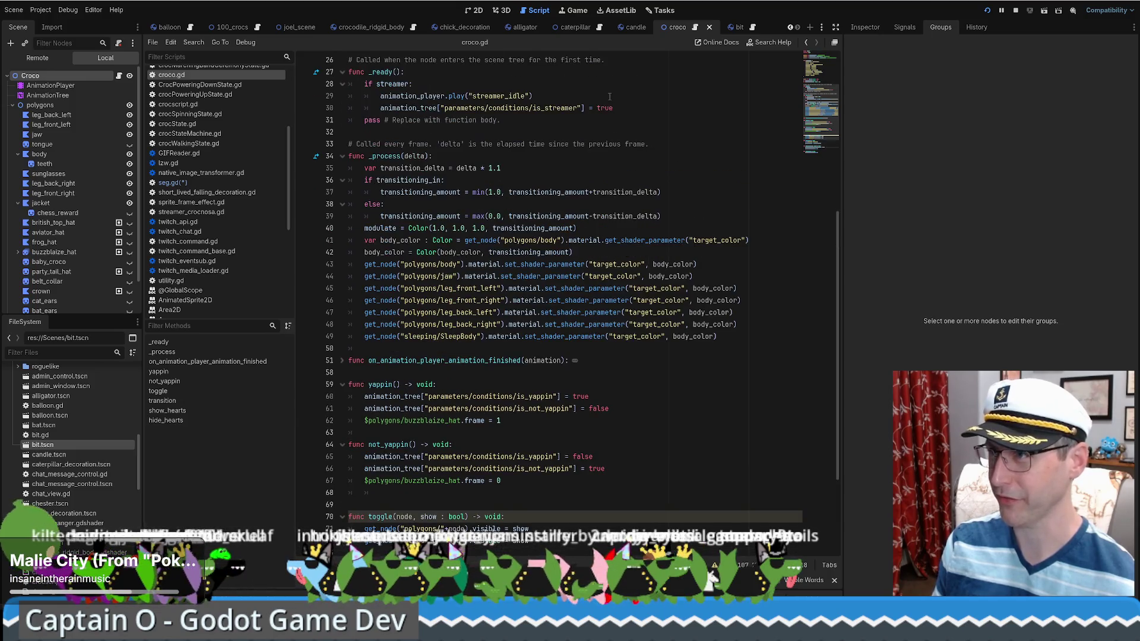
- Switch to crocscript.gd and look over the collectable check around line 133
{"action": "left_click", "coordinate": [402, 28]}
{"action": "mouse_move", "coordinate": [822, 407]}
{"action": "left_mouse_down"}
{"action": "mouse_move", "coordinate": [845, 237]}
{"action": "mouse_move", "coordinate": [833, 148]}
{"action": "mouse_move", "coordinate": [826, 237]}
{"action": "left_mouse_up"}
{"action": "double_click", "coordinate": [646, 341]}
{"action": "scroll", "coordinate": [645, 341], "scroll_direction": "down", "scroll_amount": 4}
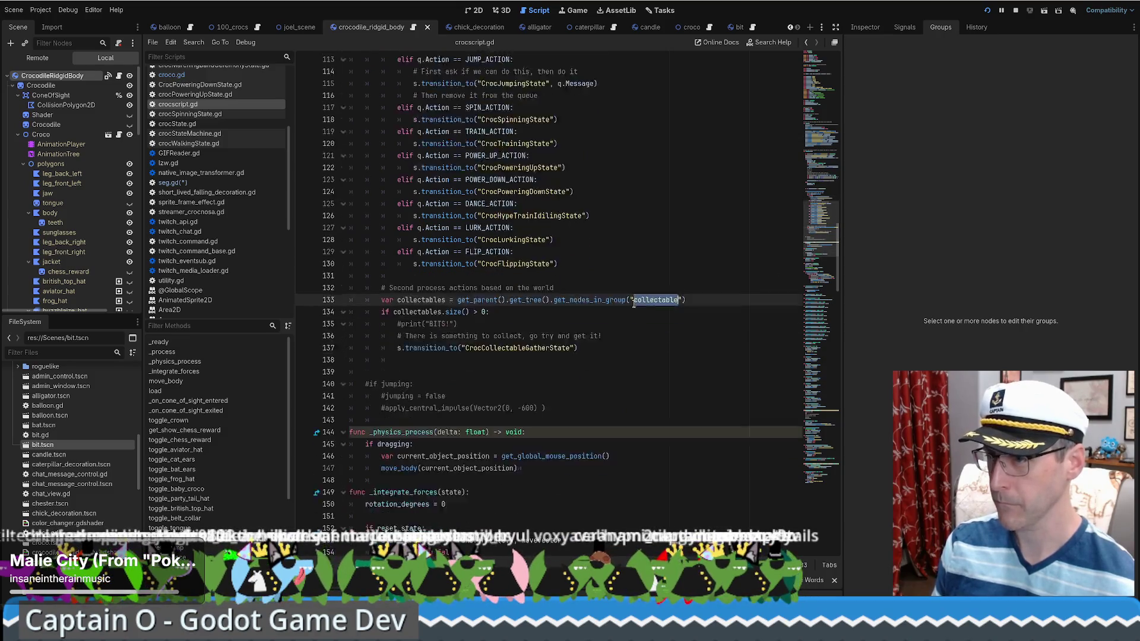
{"action": "scroll", "coordinate": [399, 186], "scroll_direction": "up", "scroll_amount": 8}
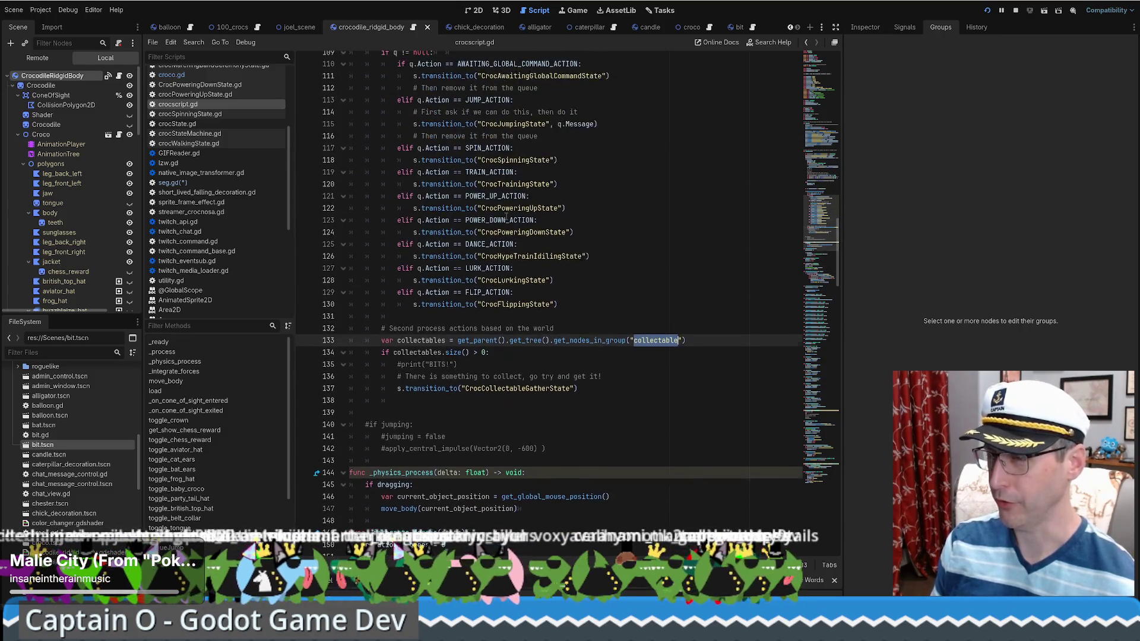
{"action": "mouse_move", "coordinate": [350, 160]}
{"action": "left_mouse_down"}
{"action": "mouse_move", "coordinate": [451, 231]}
{"action": "mouse_move", "coordinate": [692, 524]}
{"action": "left_mouse_up"}
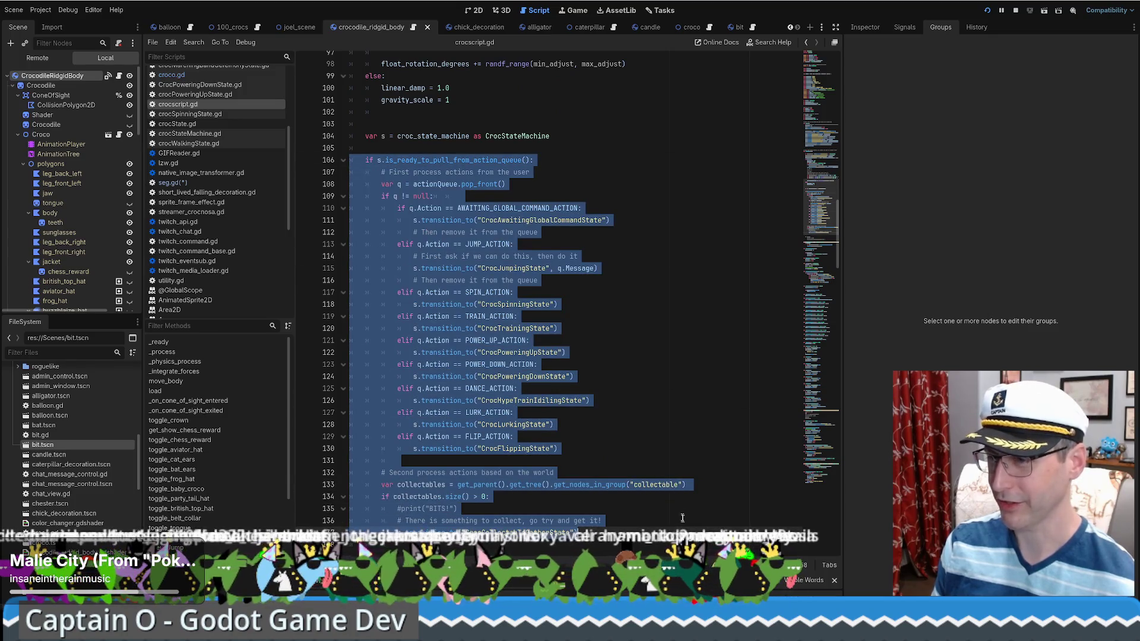
{"action": "scroll", "coordinate": [641, 315], "scroll_direction": "down", "scroll_amount": 2}
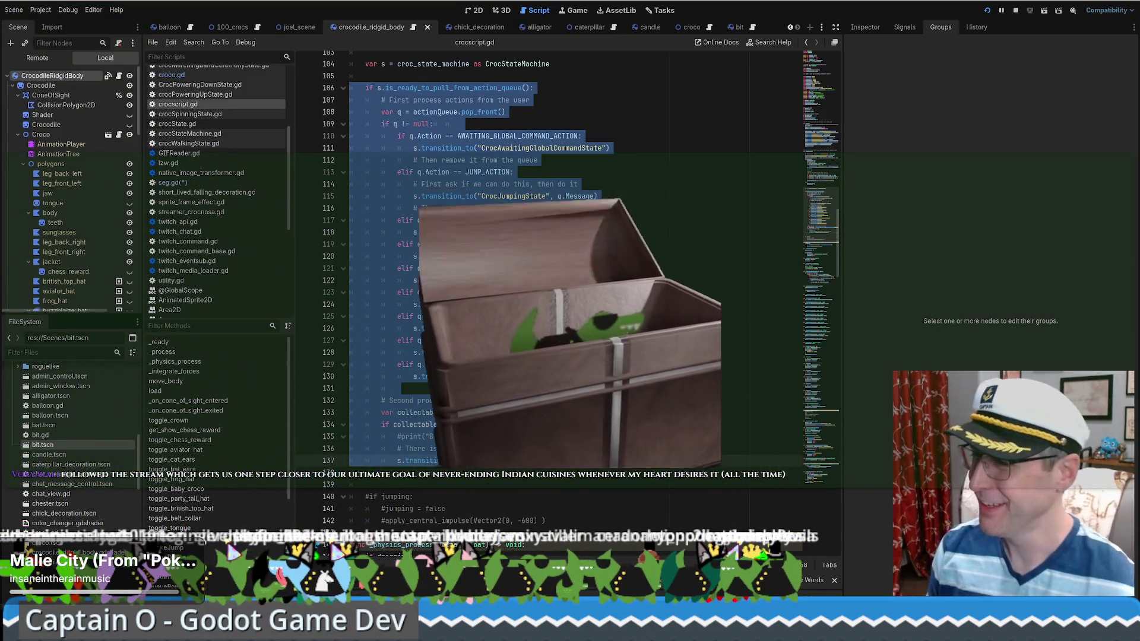
{"action": "left_click", "coordinate": [634, 315]}
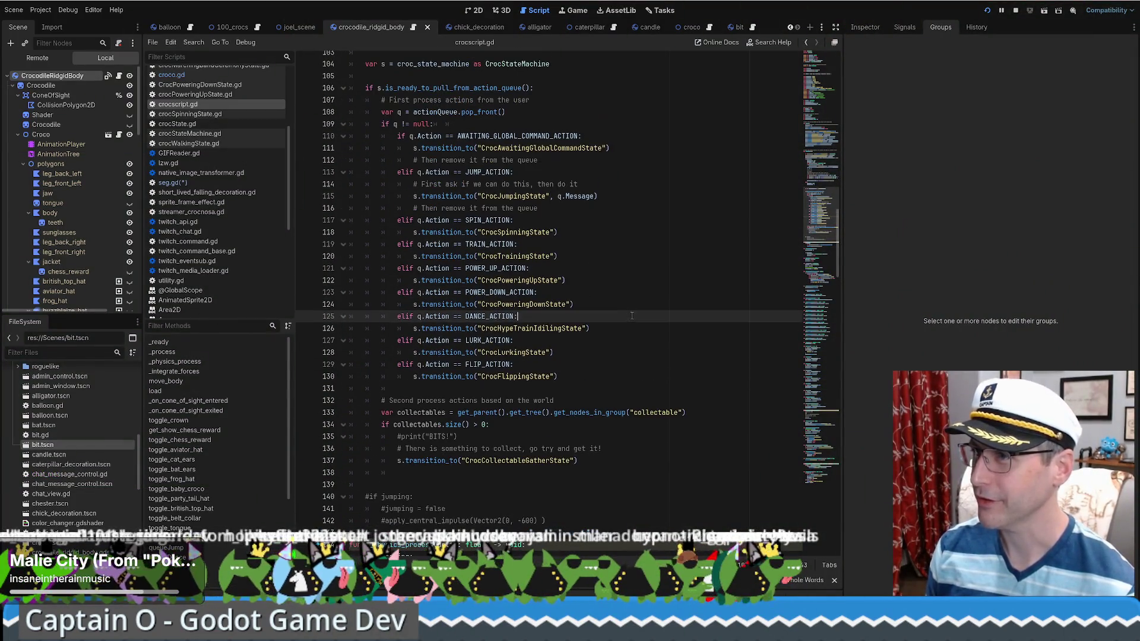
{"action": "scroll", "coordinate": [519, 357], "scroll_direction": "down", "scroll_amount": 1}
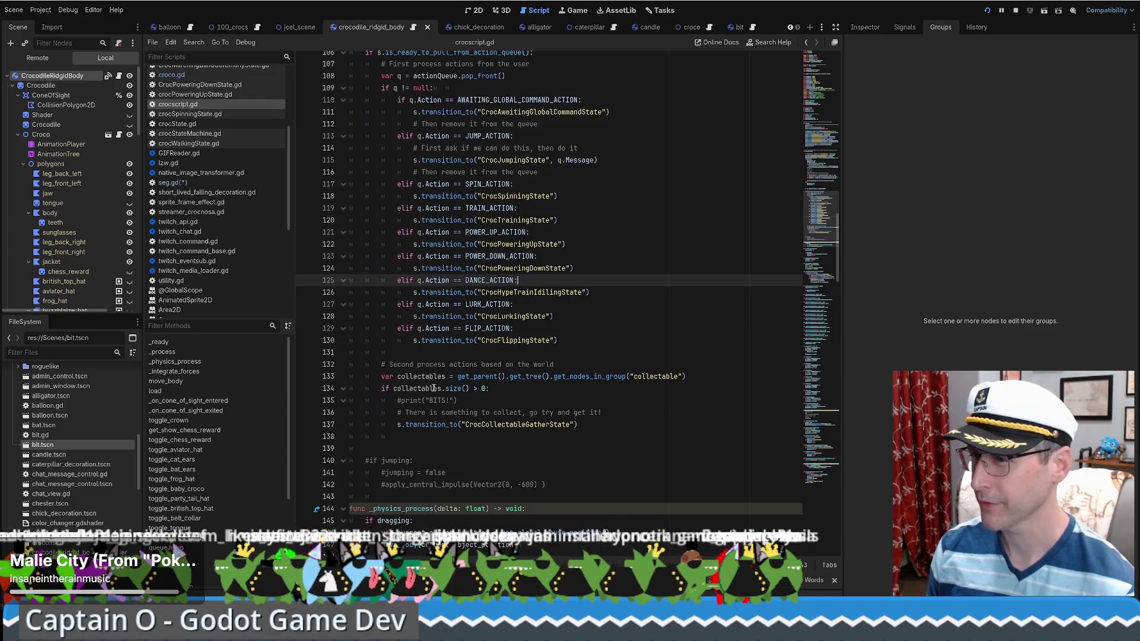
{"action": "scroll", "coordinate": [425, 214], "scroll_direction": "up", "scroll_amount": 1}
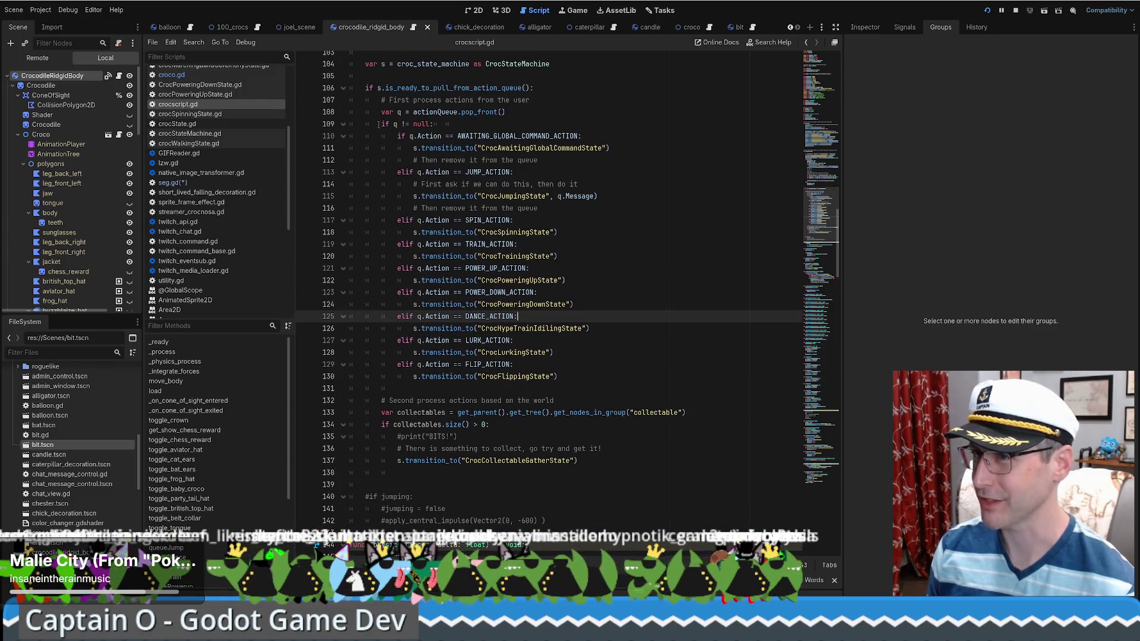
- Select the collectable check block (lines 133–137) and duplicate it below itself
{"action": "left_click", "coordinate": [434, 112]}
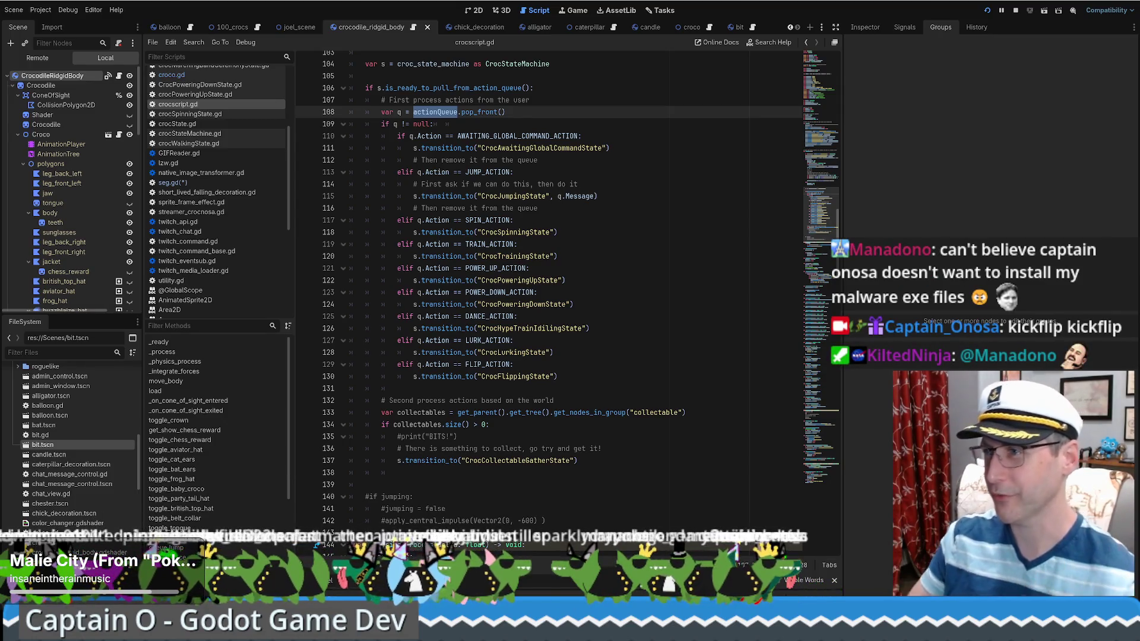
{"action": "mouse_move", "coordinate": [379, 121]}
{"action": "left_mouse_down"}
{"action": "mouse_move", "coordinate": [517, 365]}
{"action": "mouse_move", "coordinate": [558, 376]}
{"action": "left_mouse_up"}
{"action": "scroll", "coordinate": [602, 346], "scroll_direction": "down", "scroll_amount": 3}
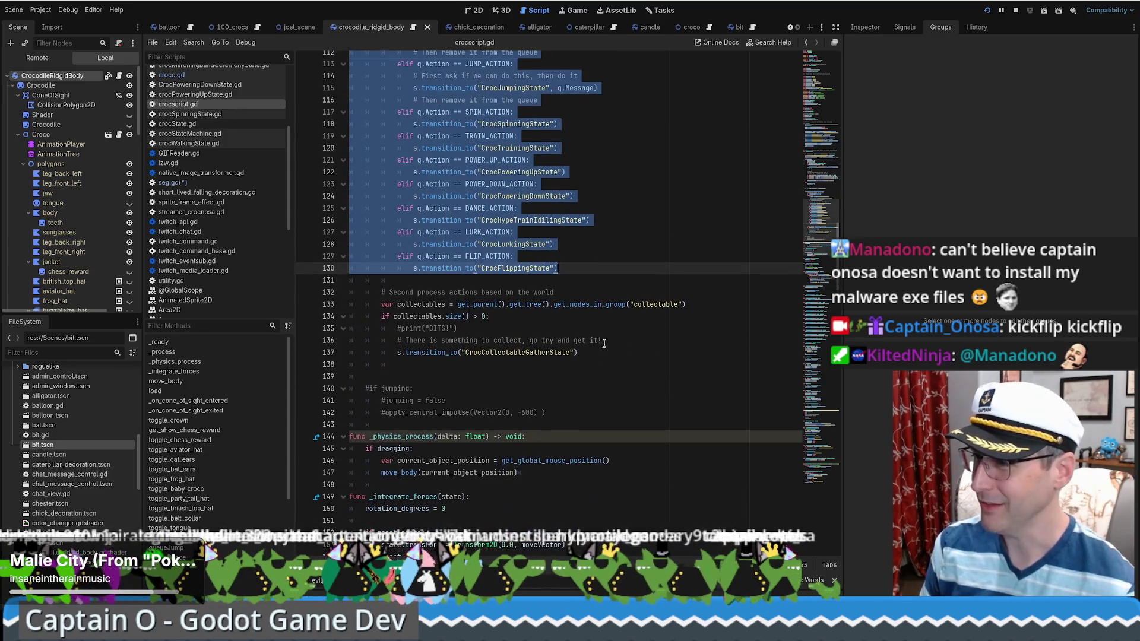
{"action": "left_click", "coordinate": [601, 346]}
{"action": "left_click_drag", "start_coordinate": [578, 280], "coordinate": [579, 267]}
{"action": "scroll", "coordinate": [579, 268], "scroll_direction": "up", "scroll_amount": 3}
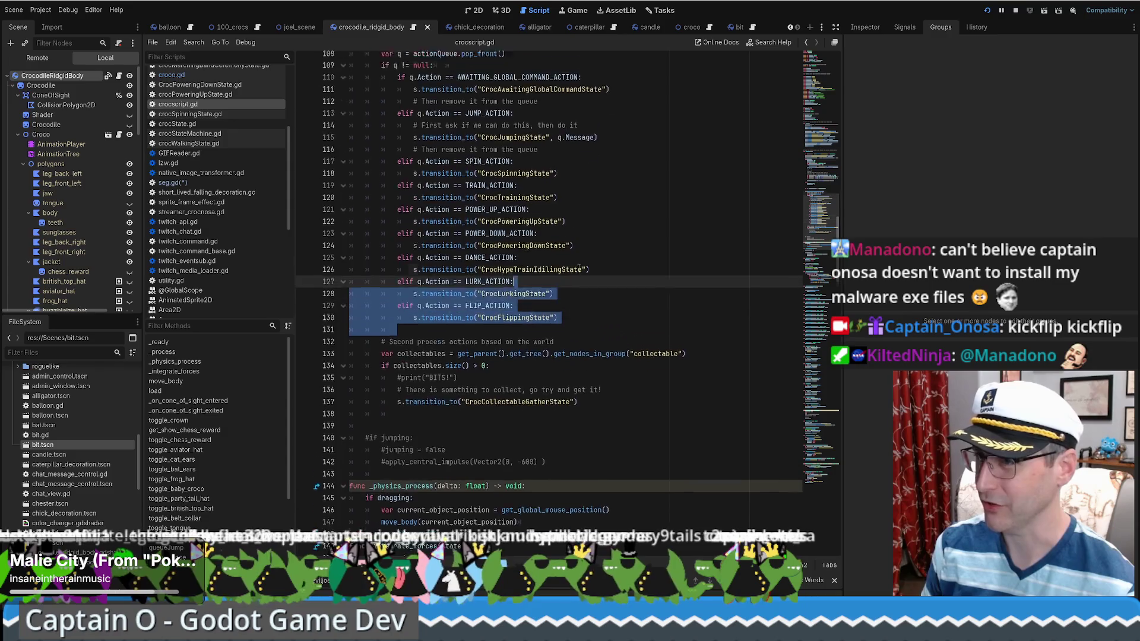
{"action": "left_click", "coordinate": [629, 377]}
{"action": "scroll", "coordinate": [650, 362], "scroll_direction": "down", "scroll_amount": 1}
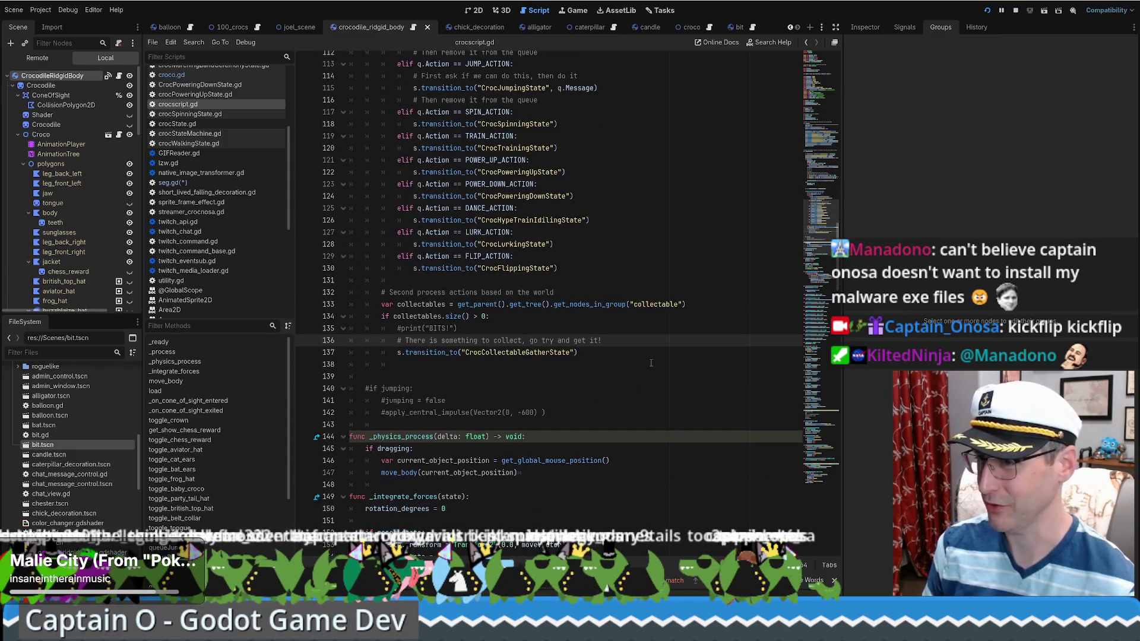
{"action": "double_click", "coordinate": [549, 353]}
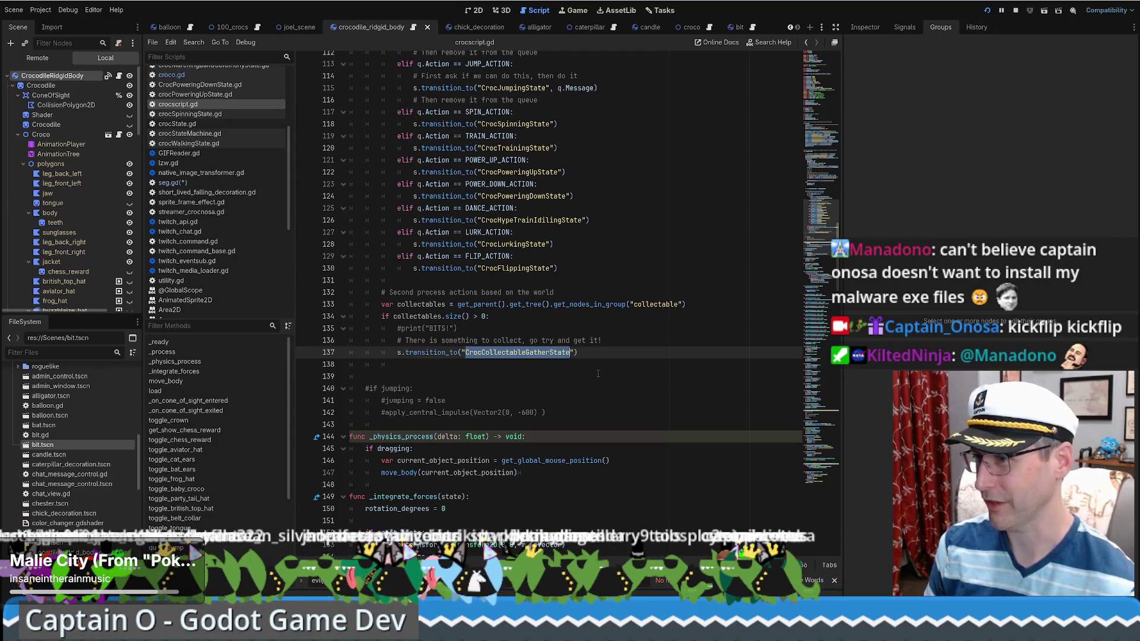
{"action": "mouse_move", "coordinate": [598, 359]}
{"action": "left_mouse_down"}
{"action": "mouse_move", "coordinate": [603, 295]}
{"action": "mouse_move", "coordinate": [561, 295]}
{"action": "mouse_move", "coordinate": [610, 354]}
{"action": "left_mouse_up"}
{"action": "key", "text": "ctrl+shift+d"}
- Separate the two blocks with a blank line and rename the copy's collectables variable to scaries
{"action": "left_click", "coordinate": [600, 355]}
{"action": "key", "text": "Return"}
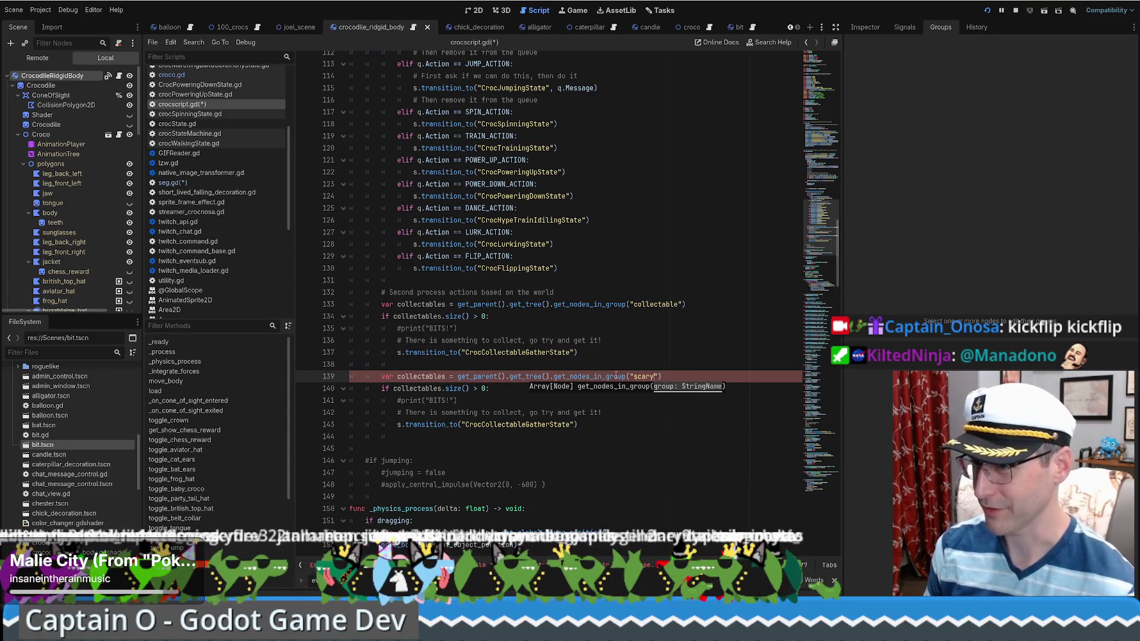
{"action": "double_click", "coordinate": [420, 376]}
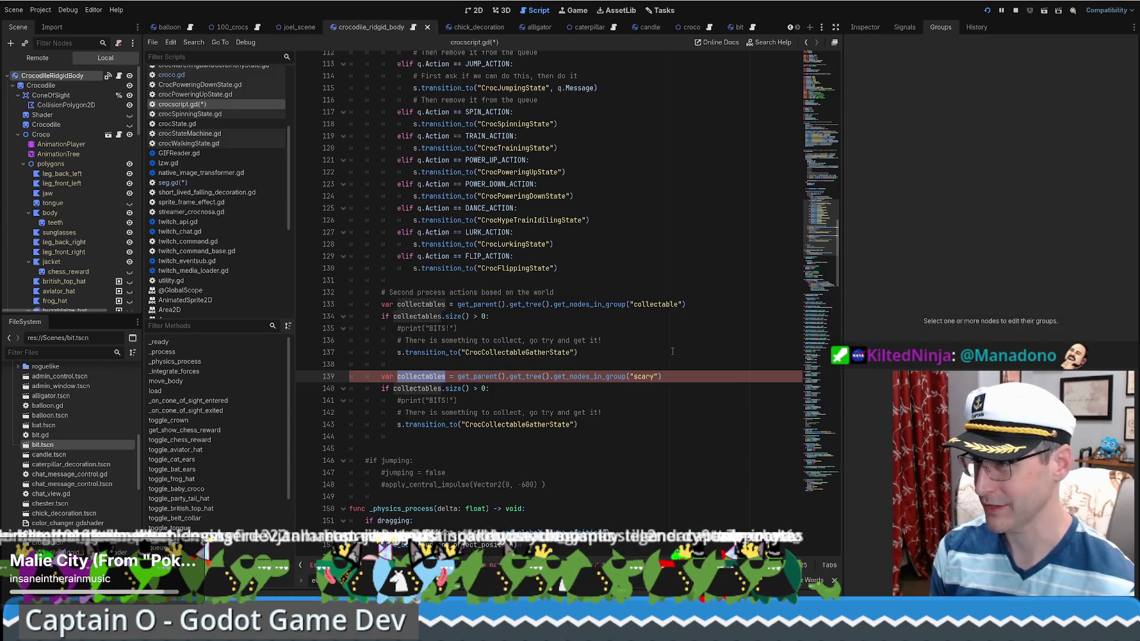
{"action": "type", "text": "scari"}
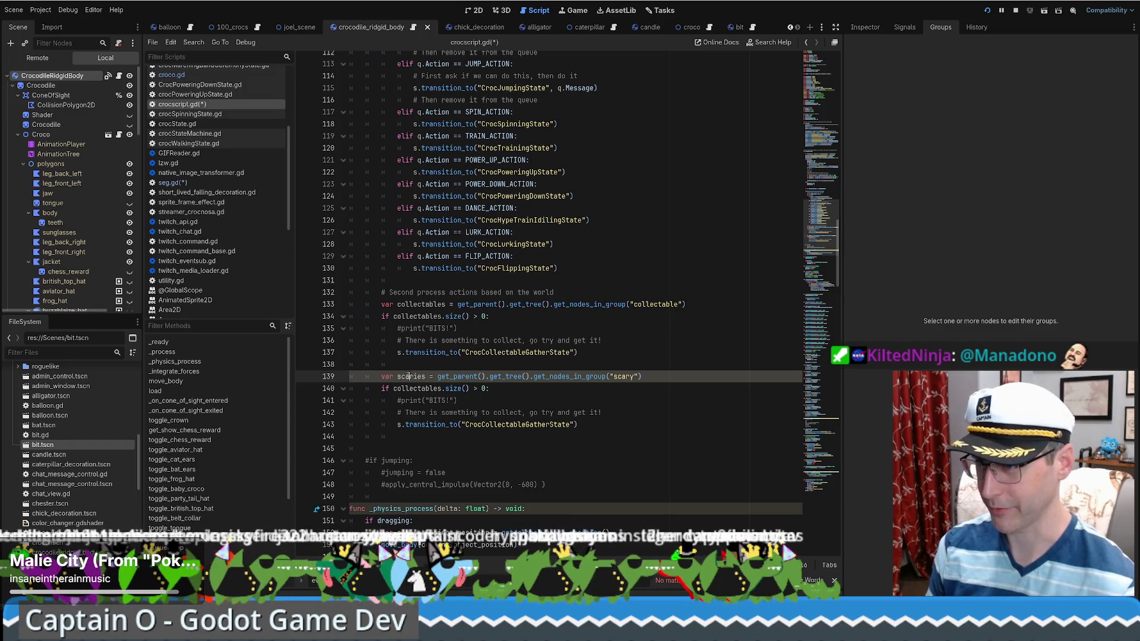
{"action": "double_click", "coordinate": [415, 389]}
{"action": "type", "text": "scaries"}
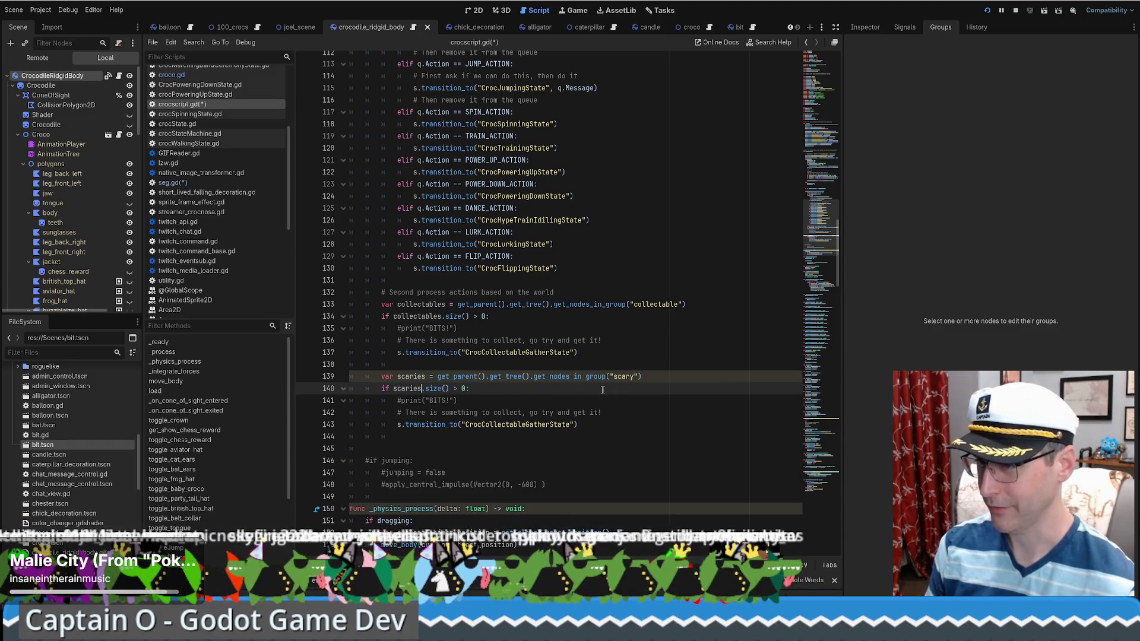
- Change the copy's transition to CrocScaryRunState and move var scaries under var collectables
{"action": "scroll", "coordinate": [602, 390], "scroll_direction": "down", "scroll_amount": 1}
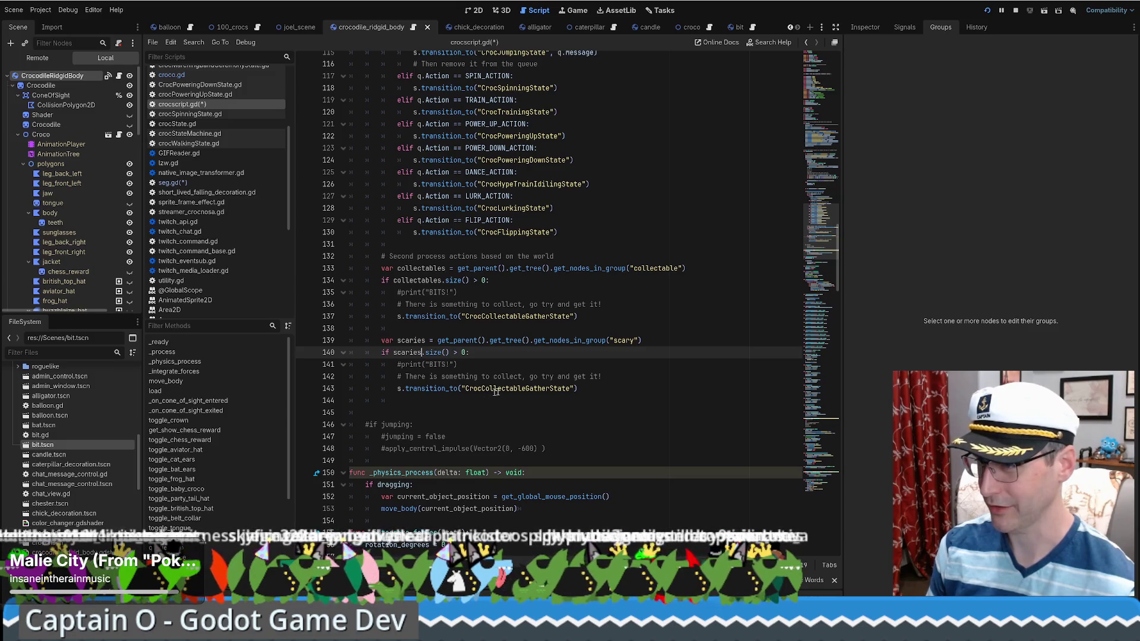
{"action": "left_click_drag", "start_coordinate": [481, 388], "coordinate": [529, 388]}
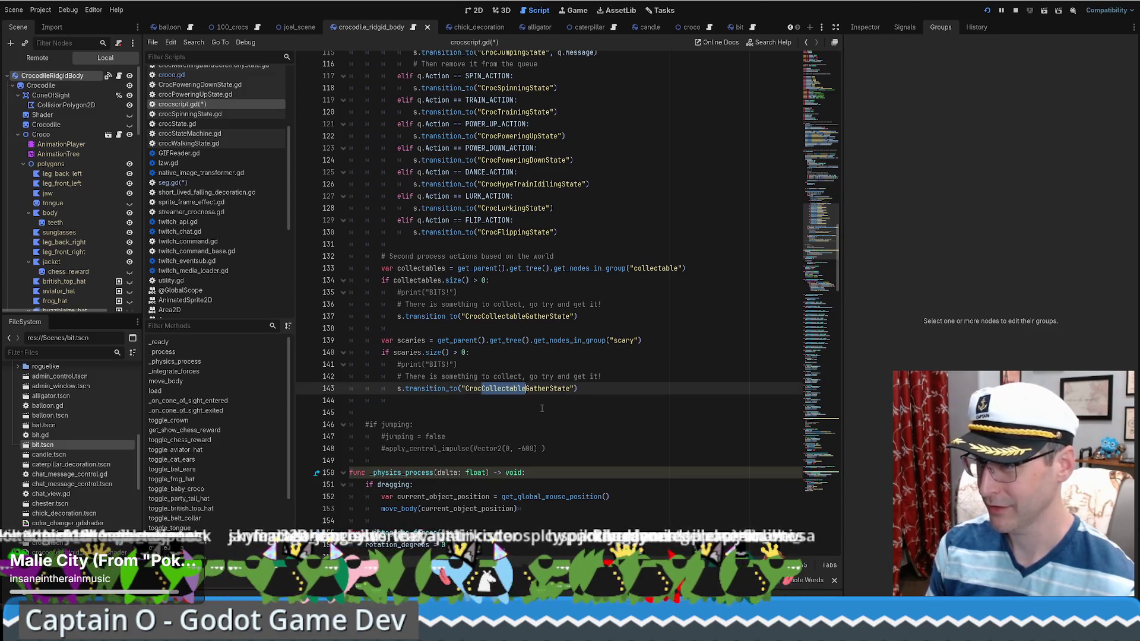
{"action": "type", "text": "Sa"}
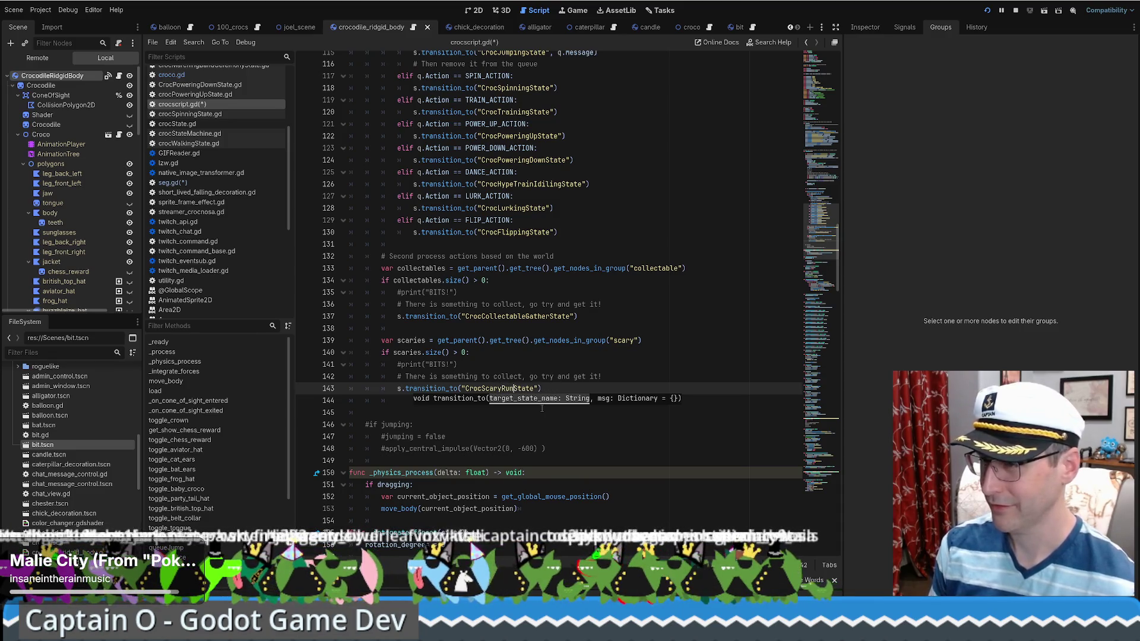
{"action": "left_click", "coordinate": [554, 351]}
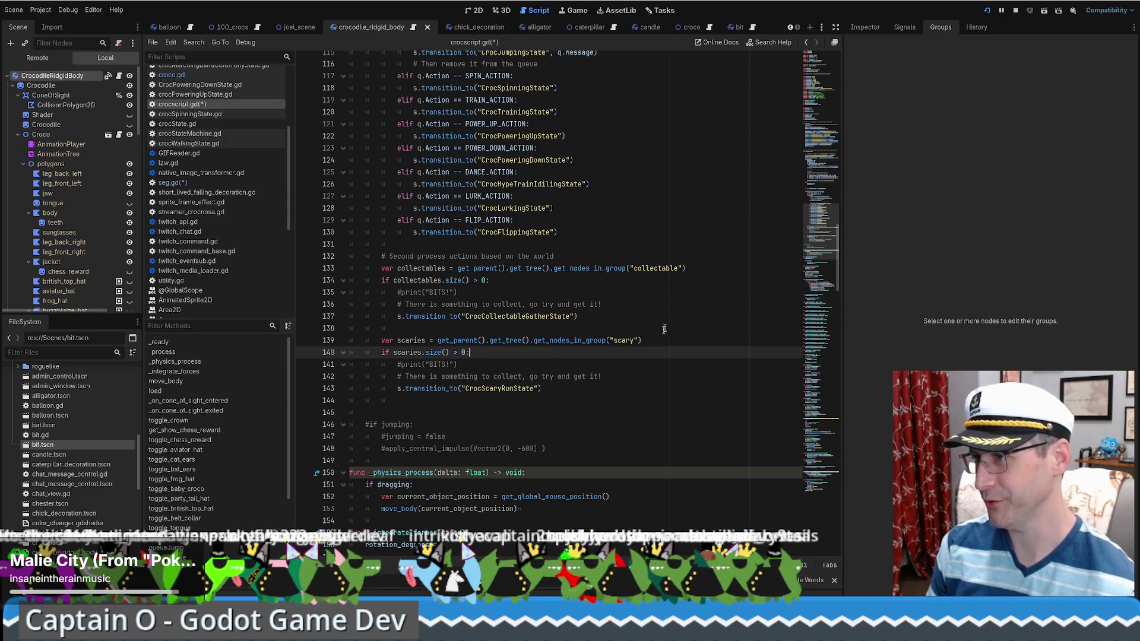
{"action": "left_click_drag", "start_coordinate": [667, 340], "coordinate": [667, 326]}
{"action": "left_click_drag", "start_coordinate": [601, 342], "coordinate": [704, 269]}
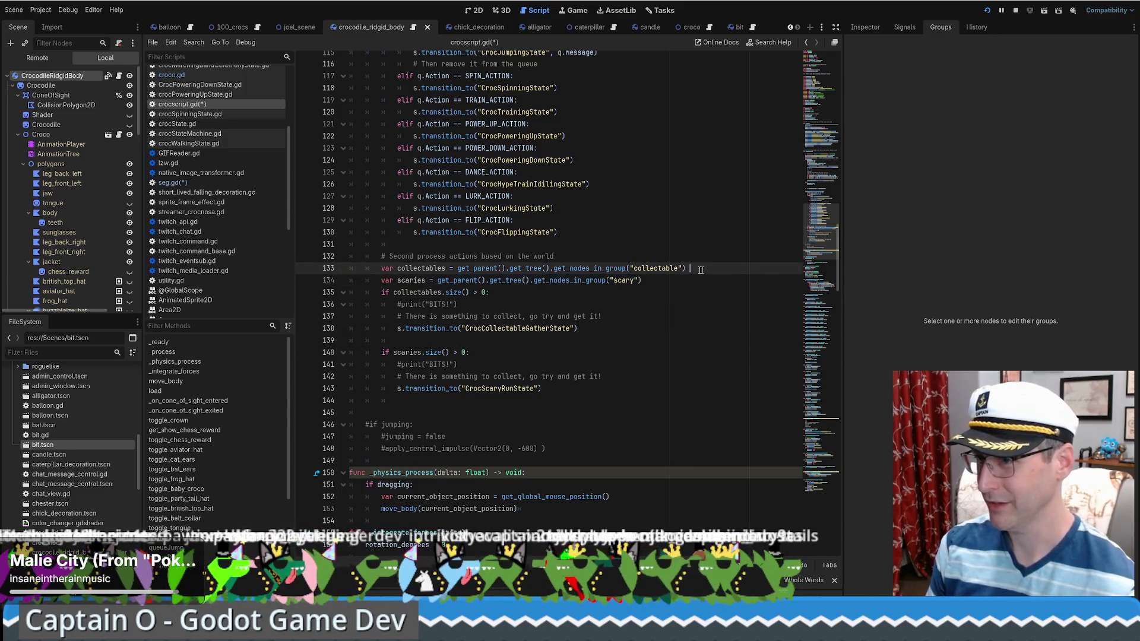
- Below the lookups, add the comment '# Do we run or hide? Based on which is closer' and begin a var line
{"action": "left_click", "coordinate": [664, 280]}
{"action": "key", "text": "Return"}
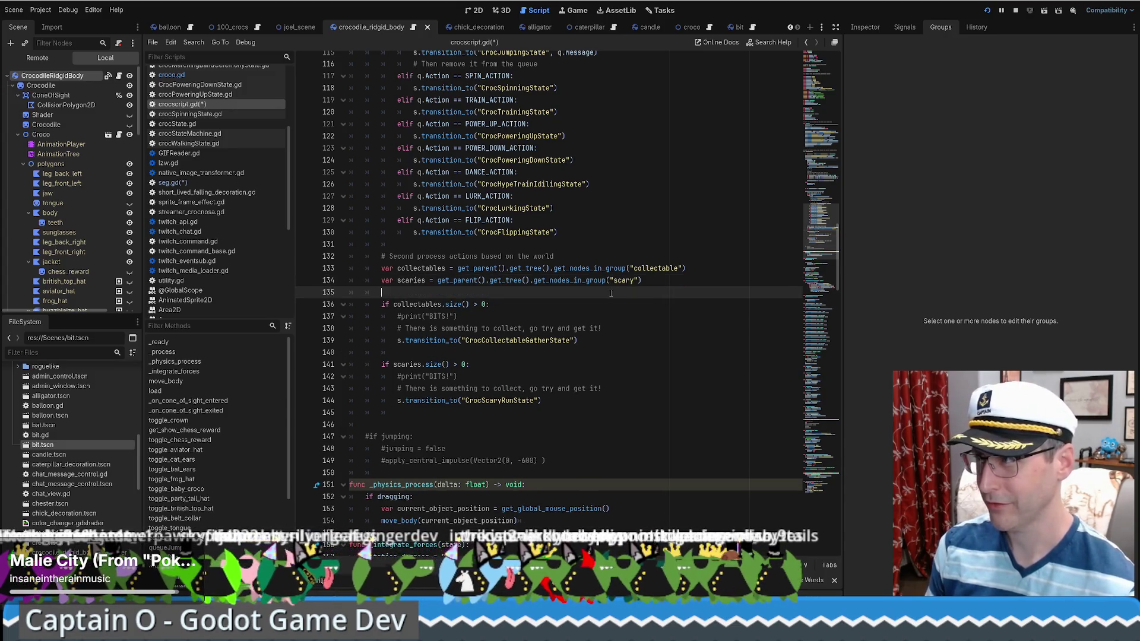
{"action": "key", "text": "Return"}
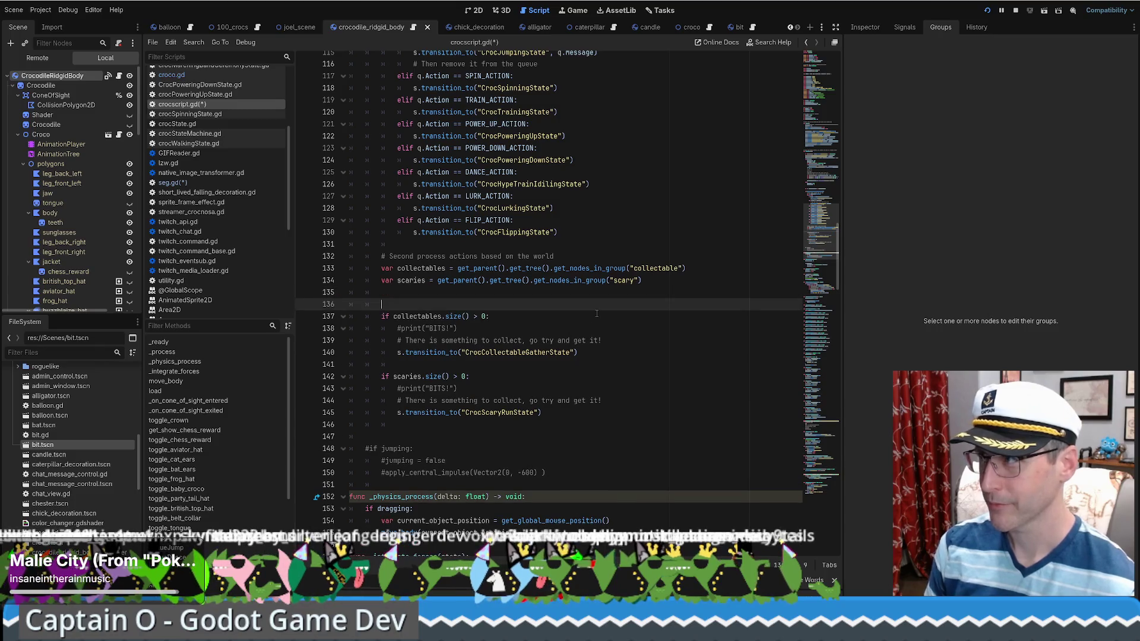
{"action": "key", "text": "Up"}
{"action": "key", "text": "Return"}
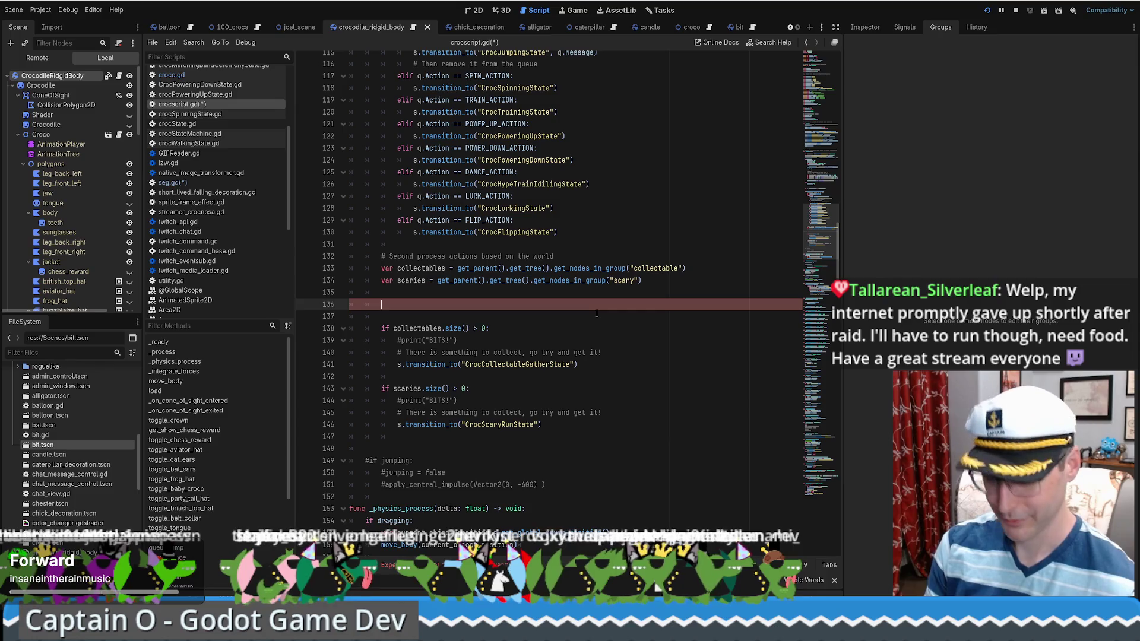
{"action": "type", "text": "#"}
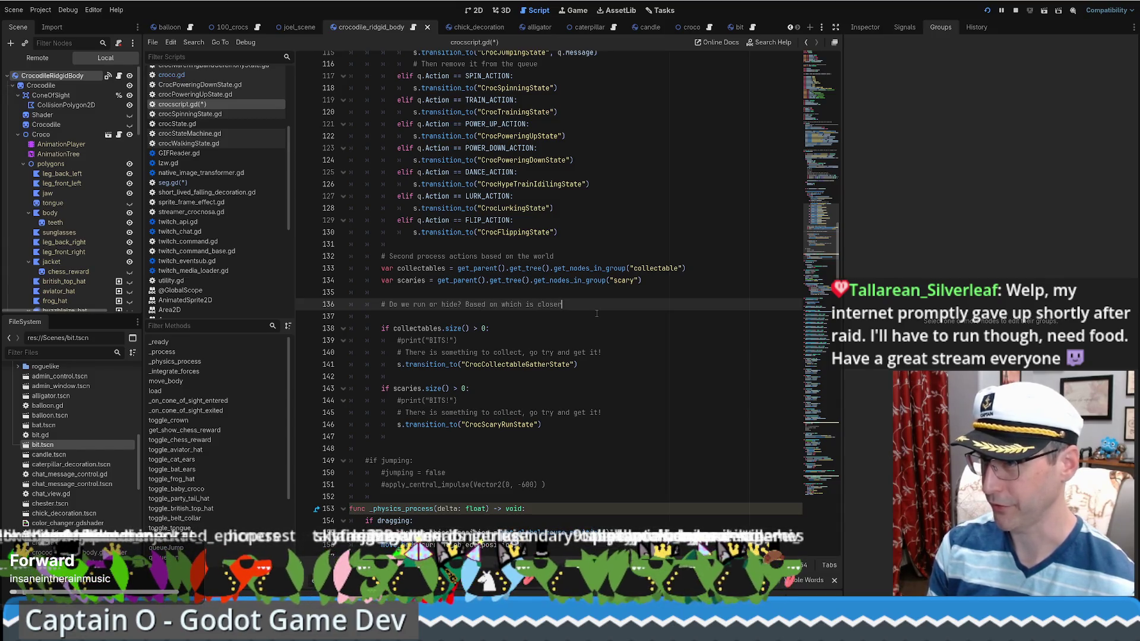
{"action": "key", "text": "Return"}
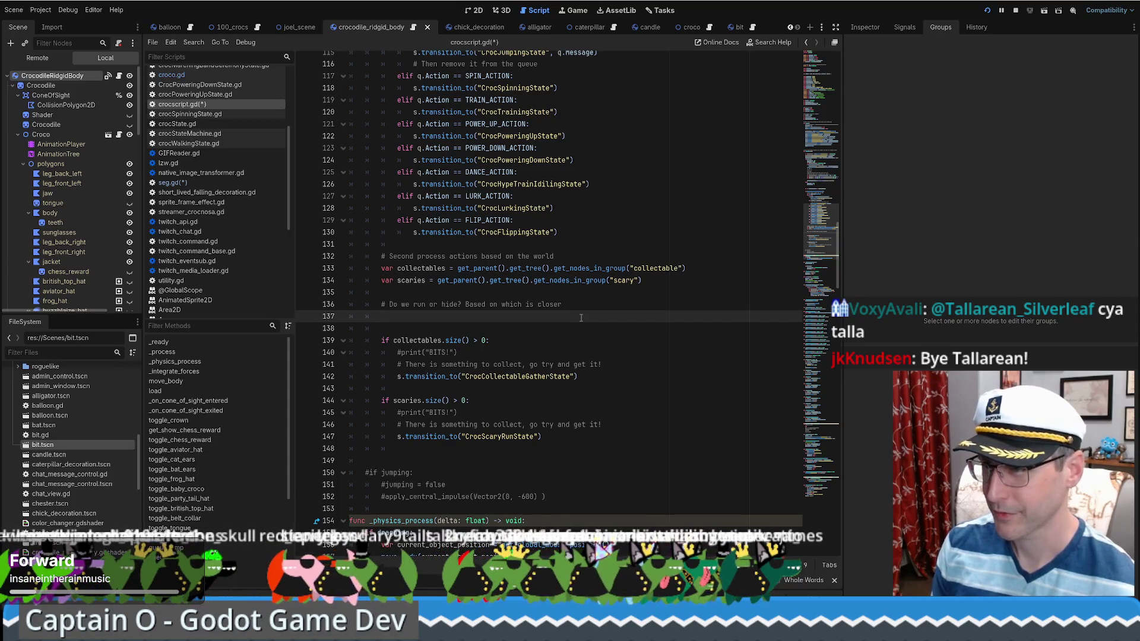
{"action": "type", "text": "var"}
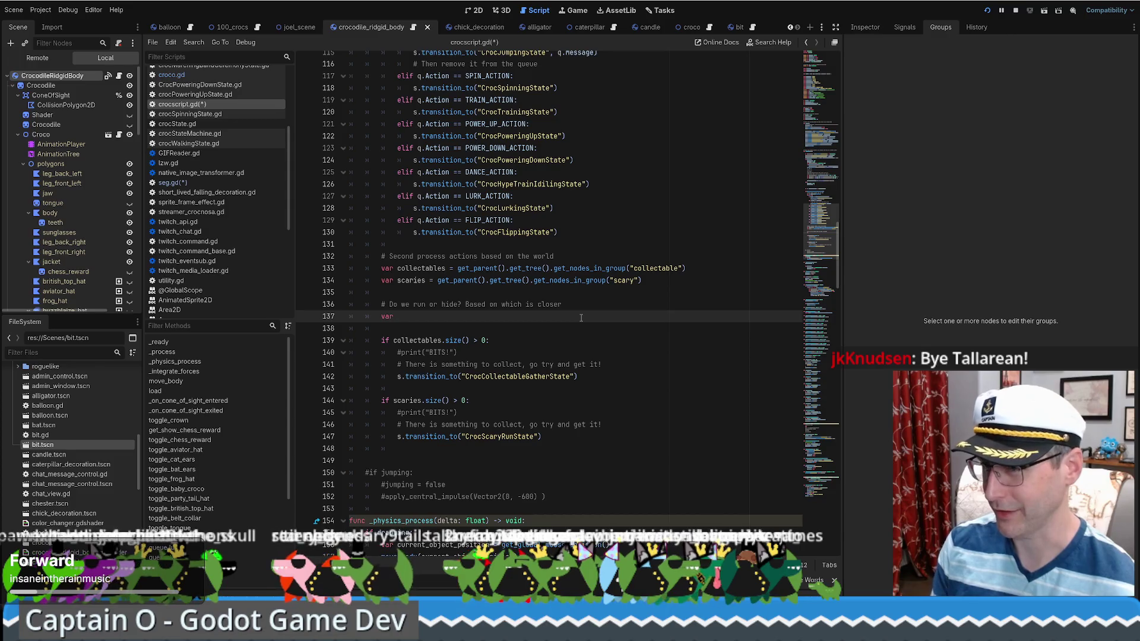
{"action": "type", "text": " closet"}
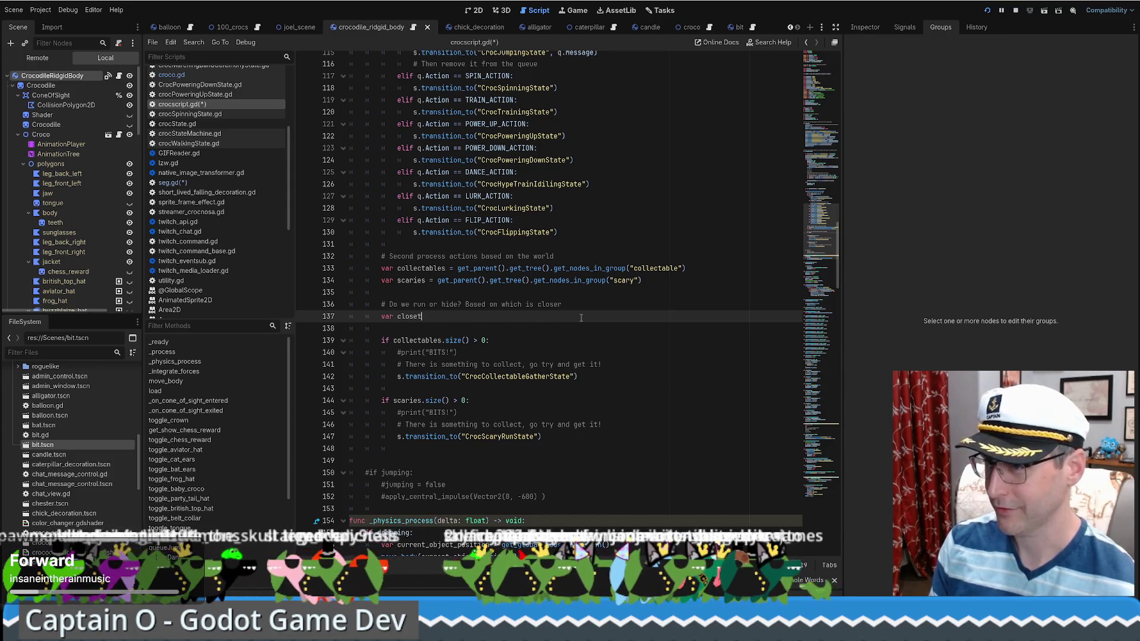
- Declare closest_node = null and start a 'for n in collectables:' loop with 'if closest_node == null:'
{"action": "key", "text": "BackSpace"}
{"action": "key", "text": "BackSpace"}
{"action": "type", "text": "est_"}
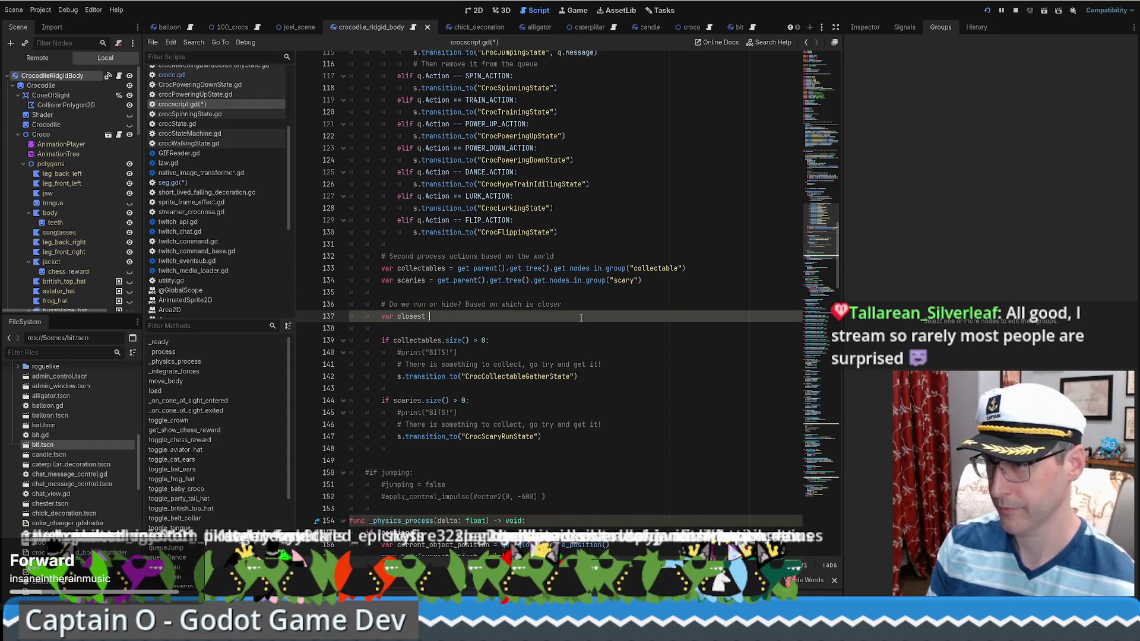
{"action": "type", "text": "node = null"}
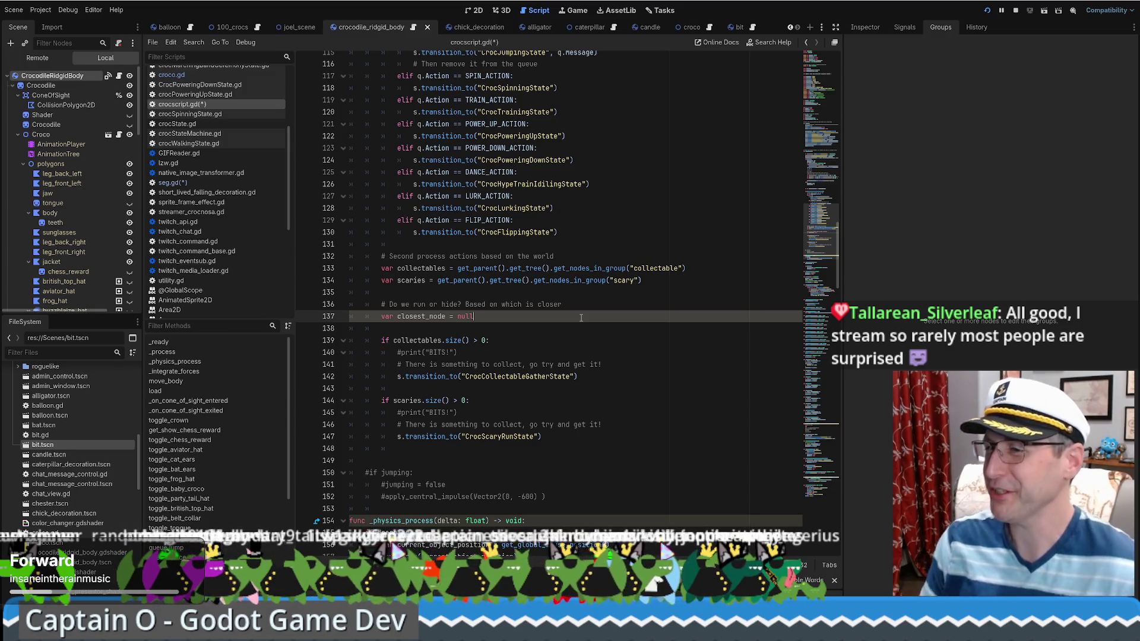
{"action": "key", "text": "Return"}
{"action": "type", "text": "fo"}
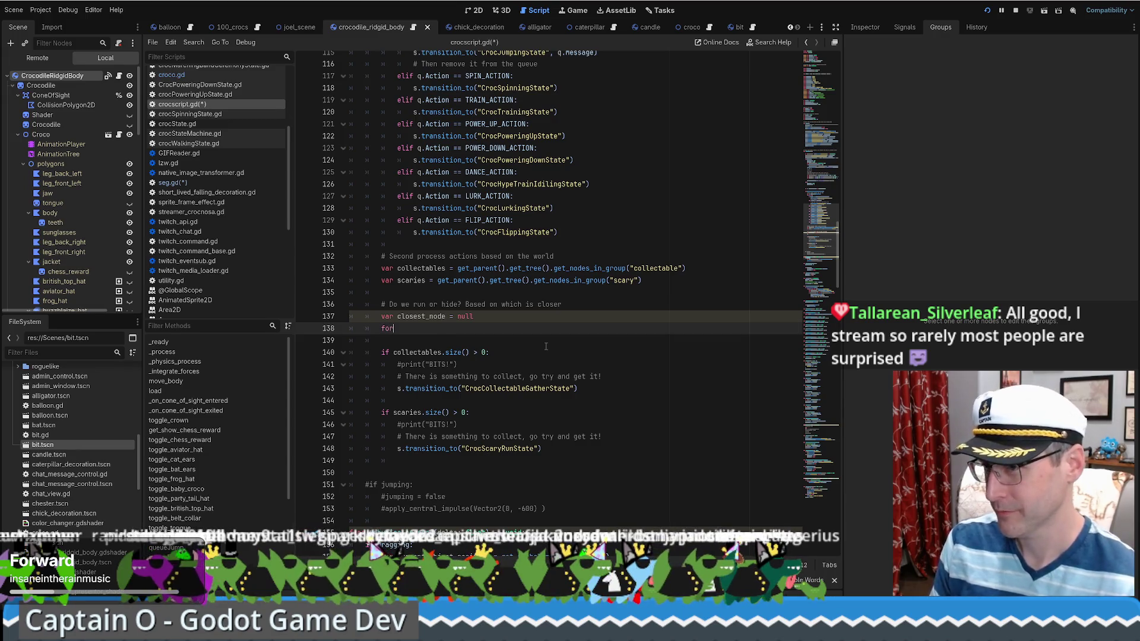
{"action": "key", "text": "BackSpace"}
{"action": "key", "text": "BackSpace"}
{"action": "key", "text": "BackSpace"}
{"action": "type", "text": "for"}
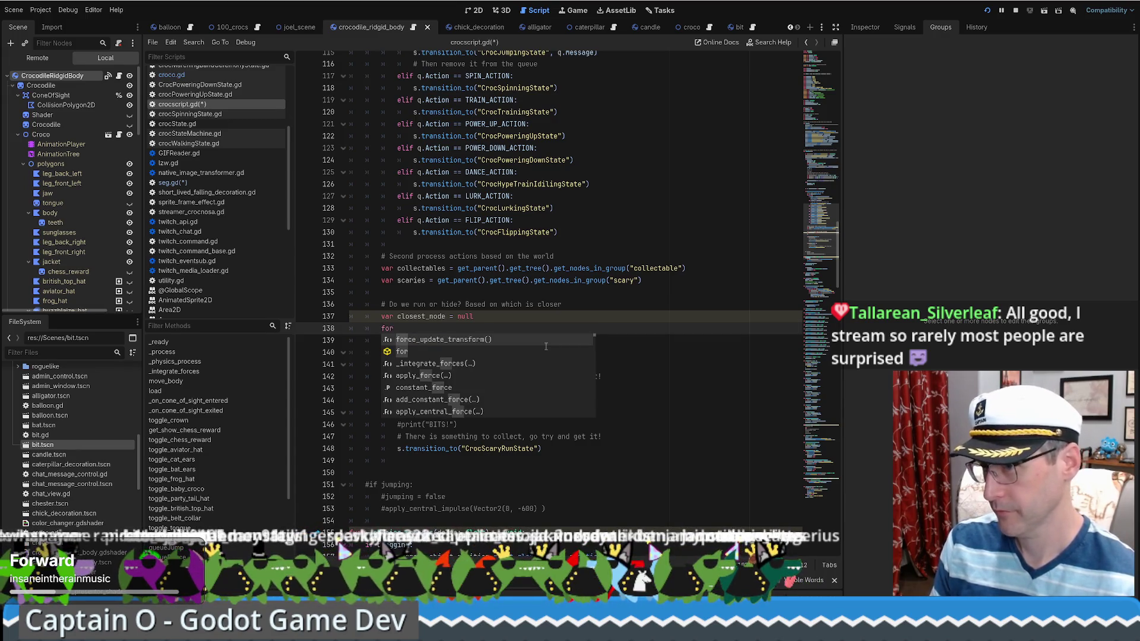
{"action": "type", "text": " n in collectables:"}
{"action": "key", "text": "Return"}
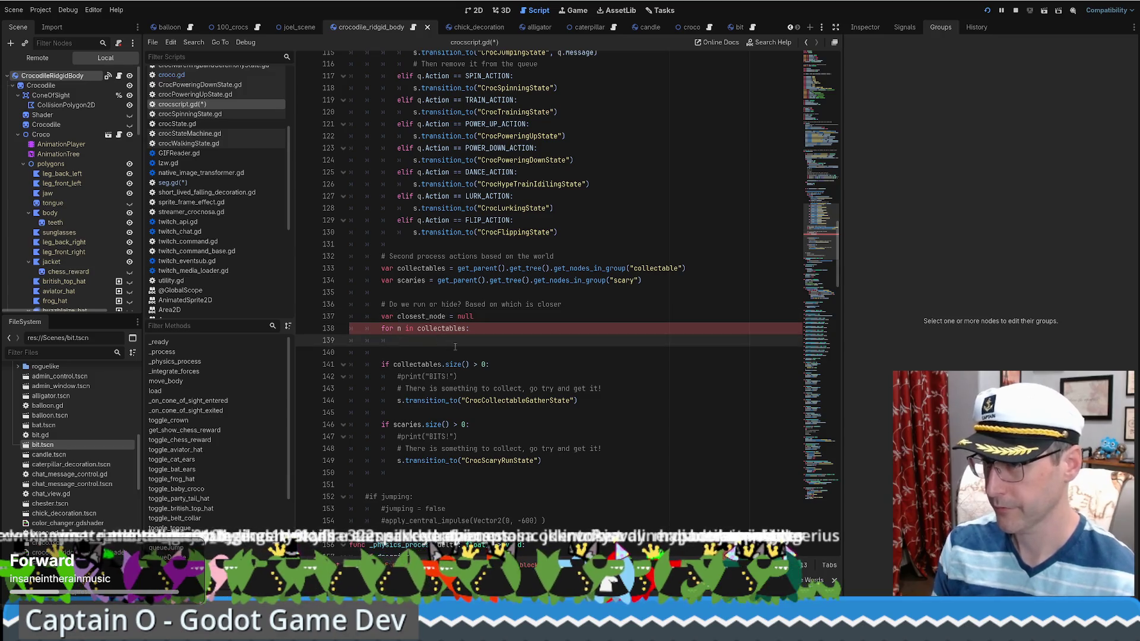
{"action": "type", "text": "if closest_node == null:"}
{"action": "key", "text": "Down"}
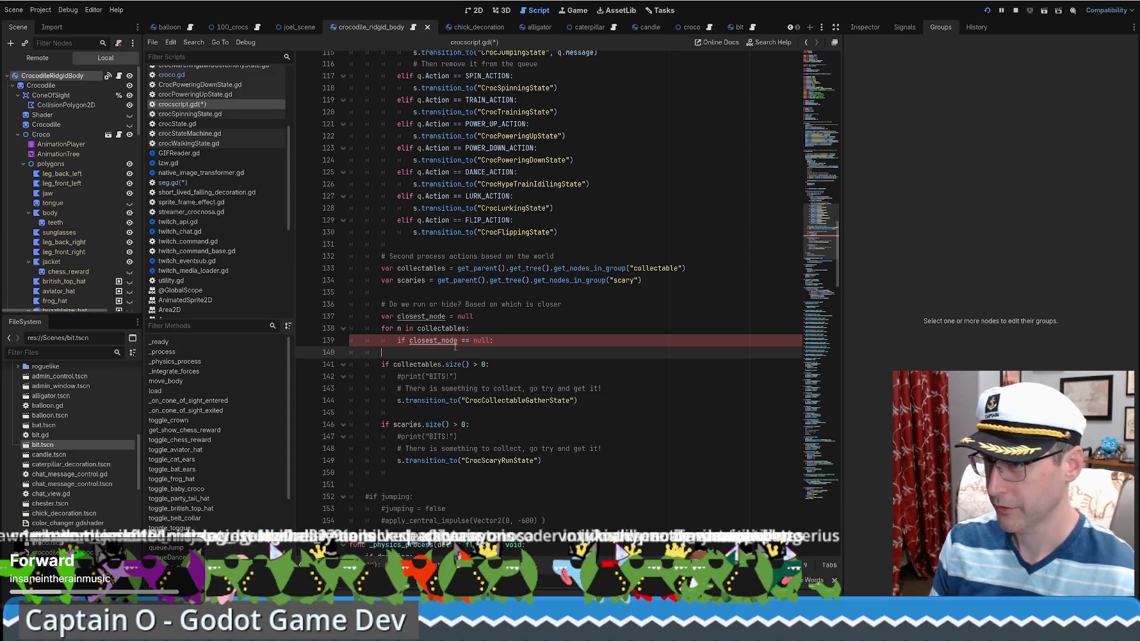
{"action": "key", "text": "Return"}
- Assign closest_node = n inside the null check and add an else branch
{"action": "double_click", "coordinate": [452, 343]}
{"action": "key", "text": "ctrl+c"}
{"action": "left_click", "coordinate": [452, 351]}
{"action": "key", "text": "ctrl+v"}
{"action": "type", "text": "= n"}
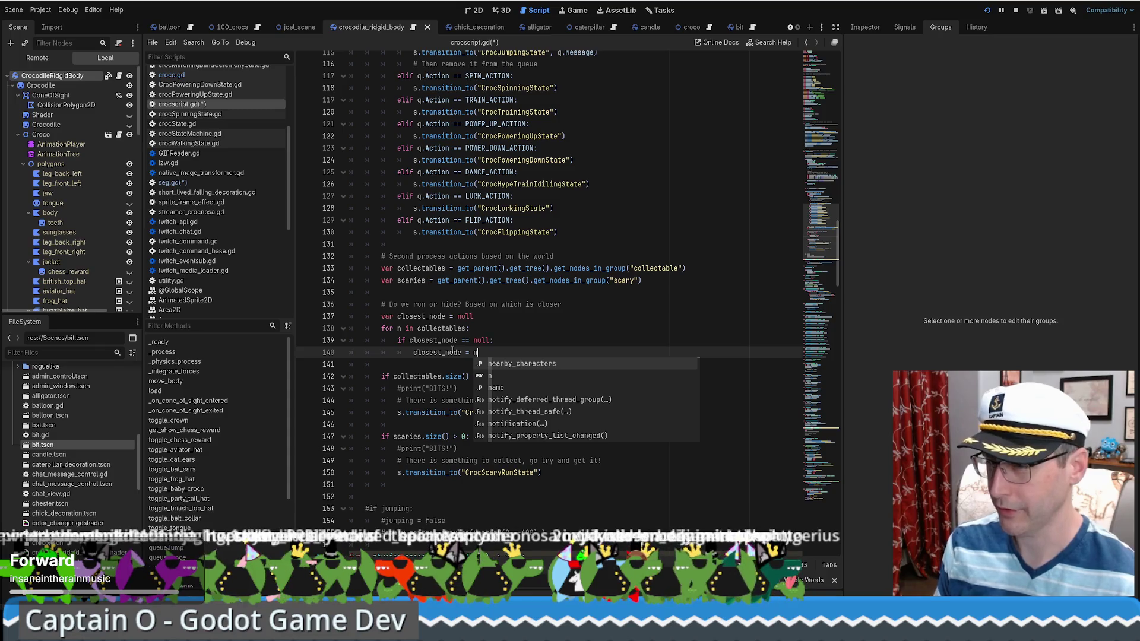
{"action": "key", "text": "Escape"}
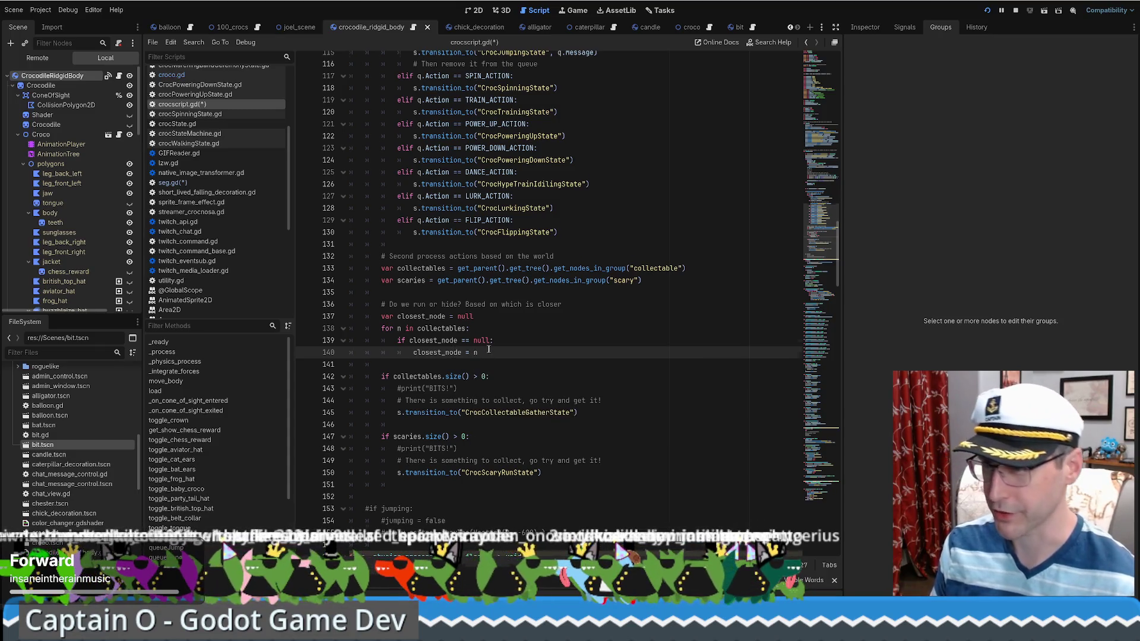
{"action": "scroll", "coordinate": [489, 349], "scroll_direction": "down", "scroll_amount": 1}
{"action": "left_click", "coordinate": [493, 325]}
{"action": "key", "text": "Tab"}
{"action": "type", "text": "else"}
{"action": "key", "text": "Return"}
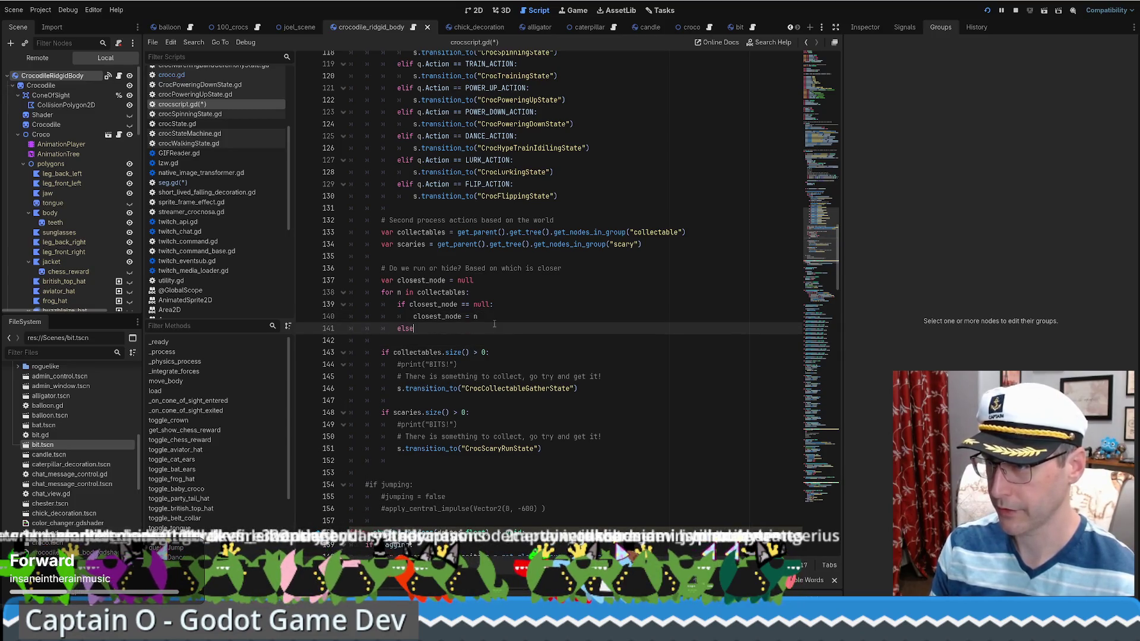
- Turn the else into an elif on closest_node and type the closest_node declaration as Node2D
{"action": "key", "text": "BackSpace"}
{"action": "key", "text": "BackSpace"}
{"action": "type", "text": "if"}
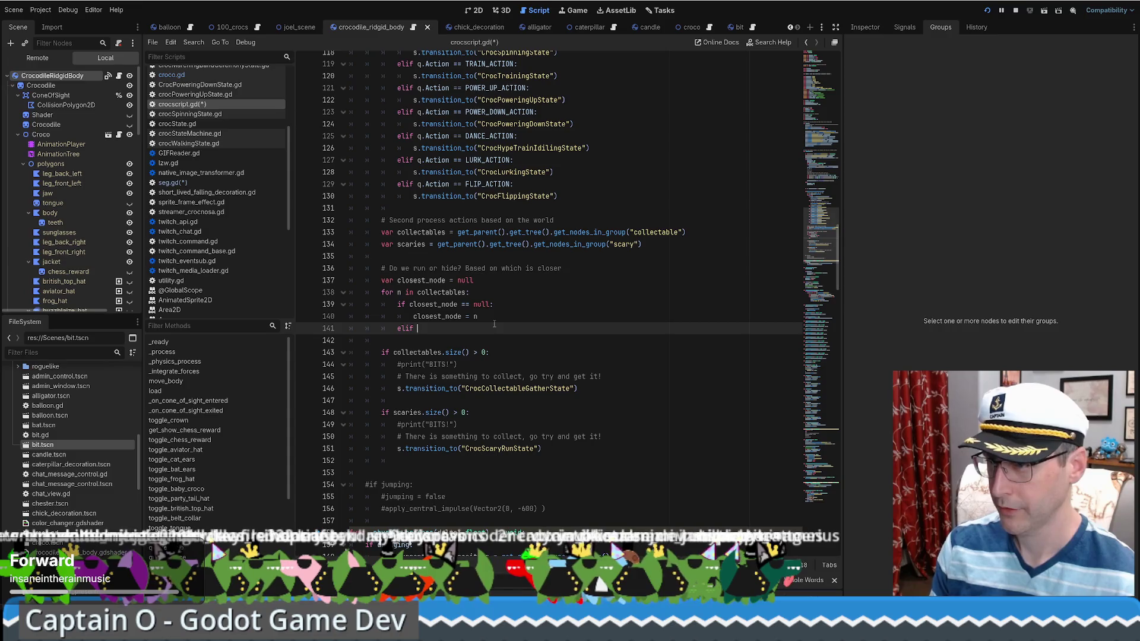
{"action": "double_click", "coordinate": [433, 304]}
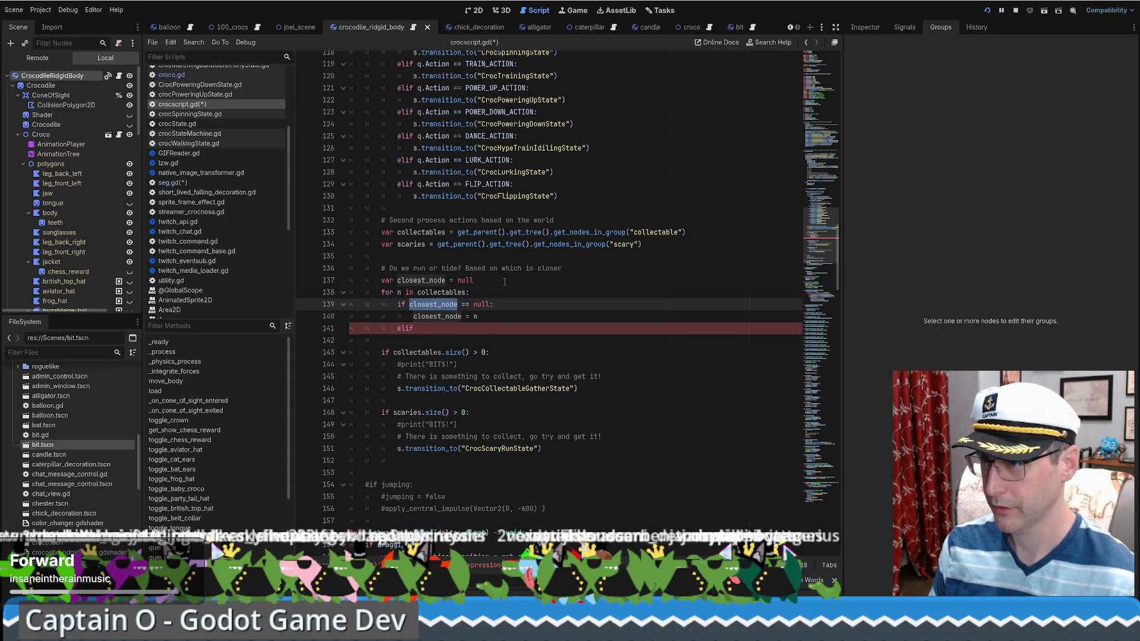
{"action": "key", "text": "ctrl+c"}
{"action": "left_click", "coordinate": [461, 328]}
{"action": "key", "text": "ctrl+v"}
{"action": "type", "text": "."}
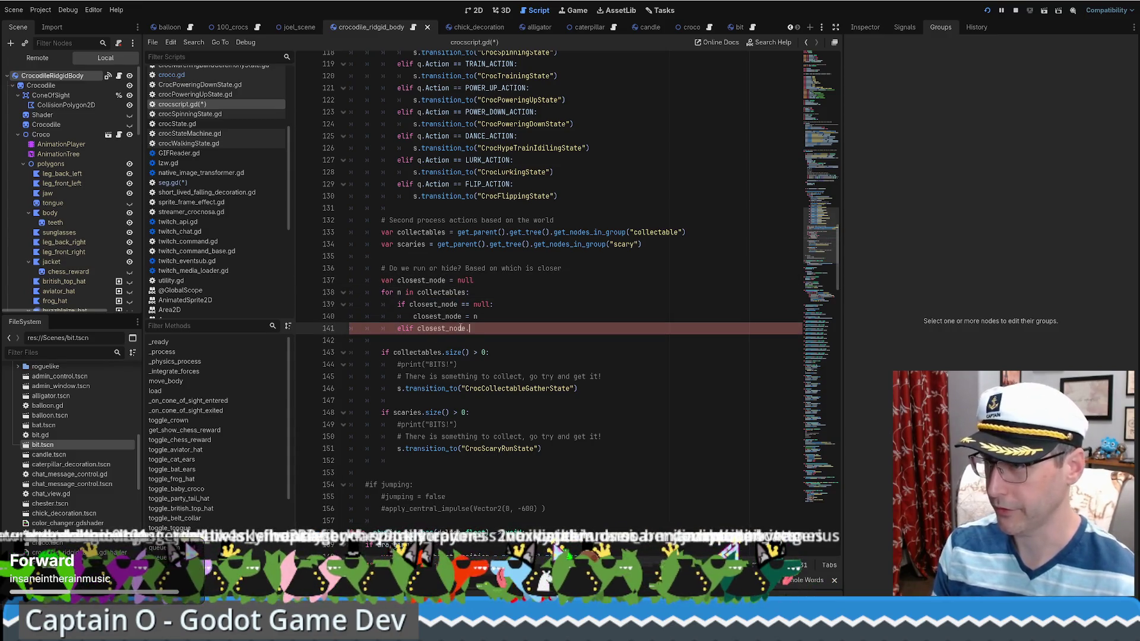
{"action": "type", "text": "dis"}
{"action": "left_click", "coordinate": [450, 280]}
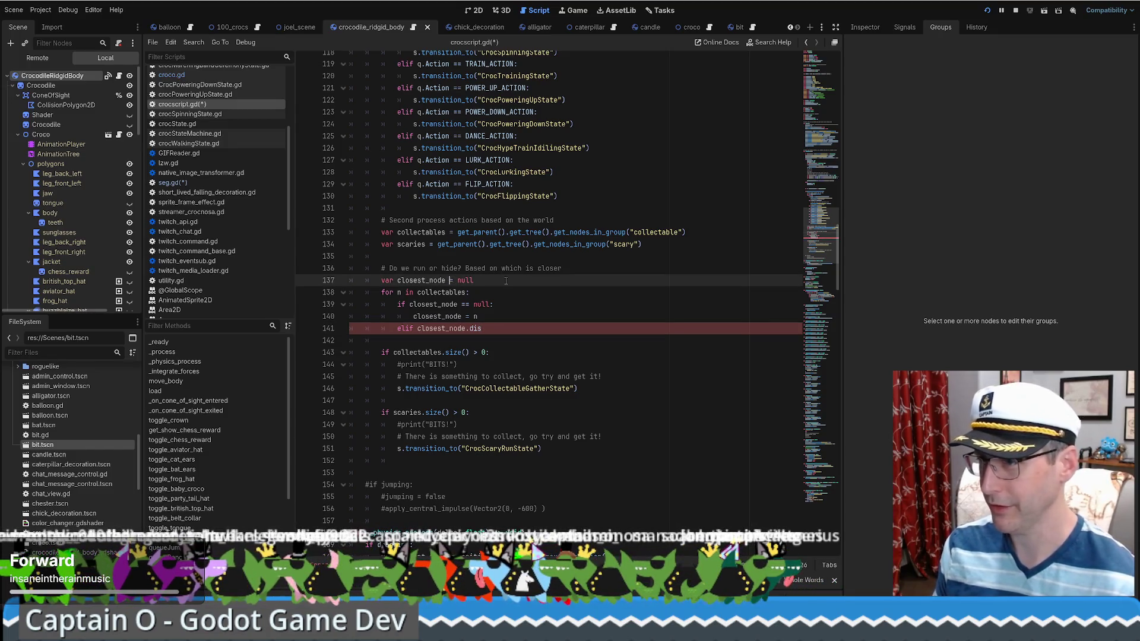
{"action": "type", "text": ": Node2D"}
{"action": "left_click", "coordinate": [486, 328]}
{"action": "type", "text": "t"}
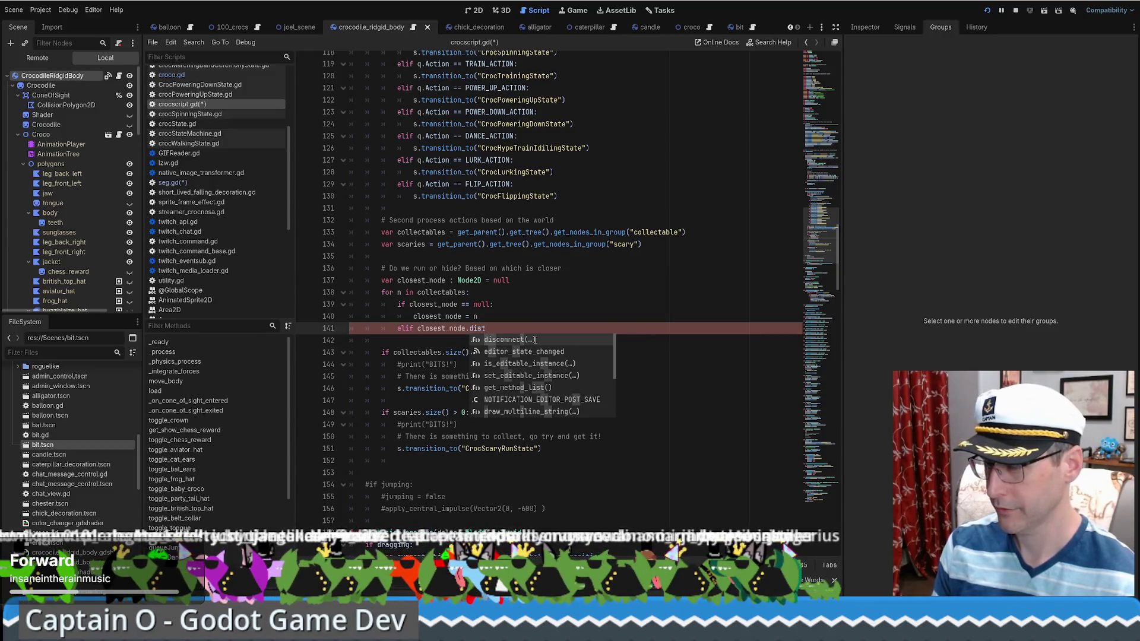
- Build the elif as closest_node.global_position.distance_squared_to and view its documentation
{"action": "key", "text": "BackSpace"}
{"action": "key", "text": "BackSpace"}
{"action": "key", "text": "BackSpace"}
{"action": "key", "text": "BackSpace"}
{"action": "type", "text": "glo"}
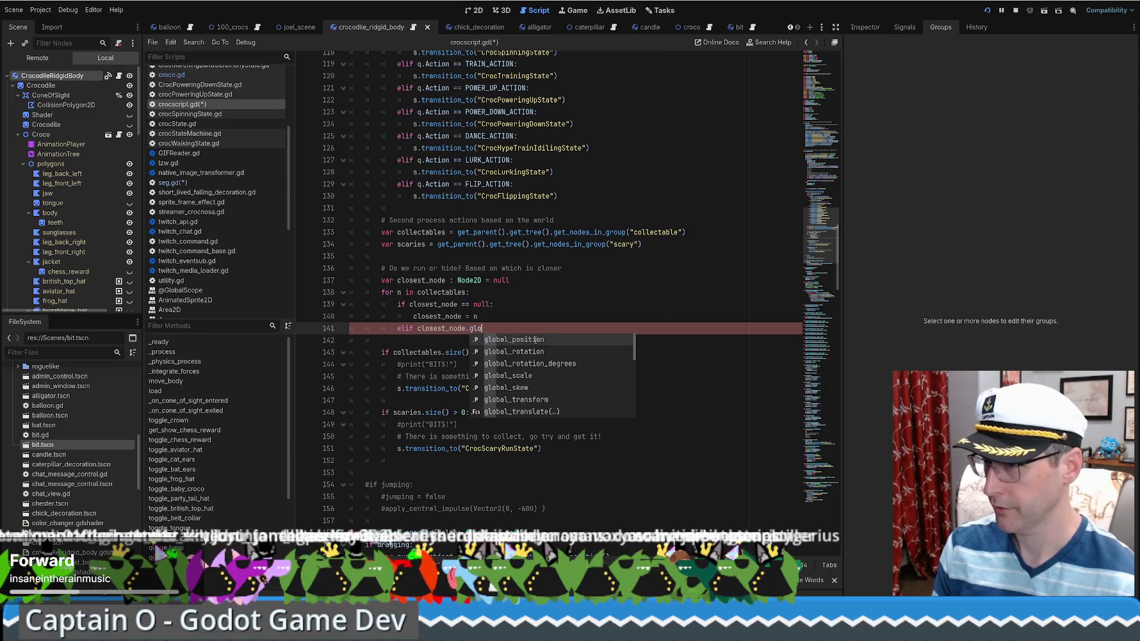
{"action": "key", "text": "Return"}
{"action": "type", "text": ".dis"}
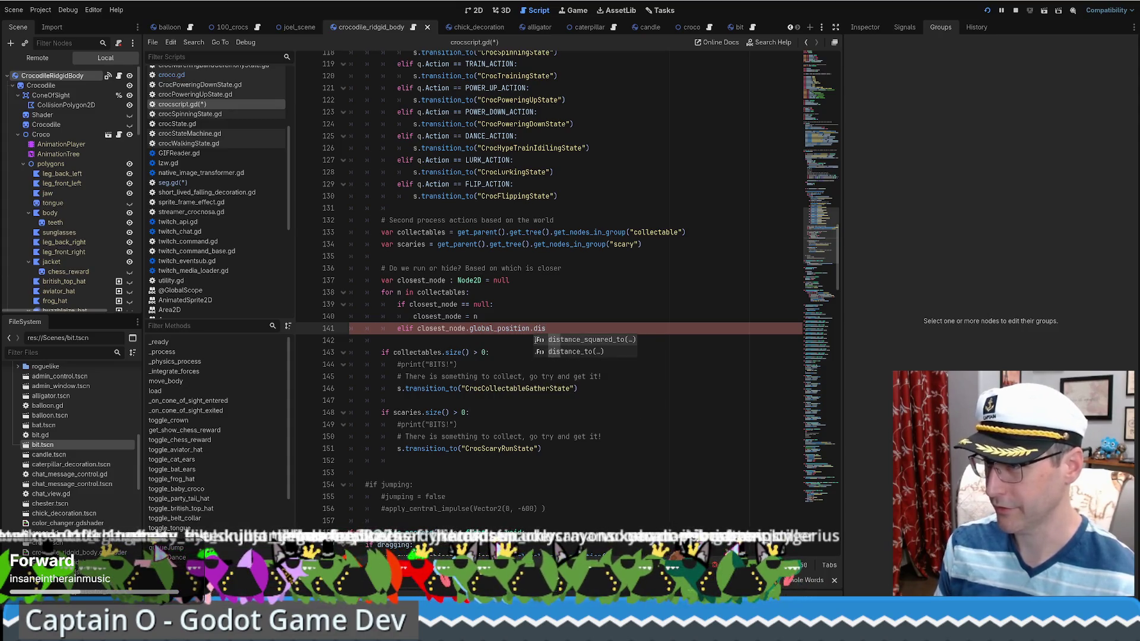
{"action": "key", "text": "Down"}
{"action": "key", "text": "Return"}
{"action": "left_click_drag", "start_coordinate": [605, 320], "coordinate": [530, 325]}
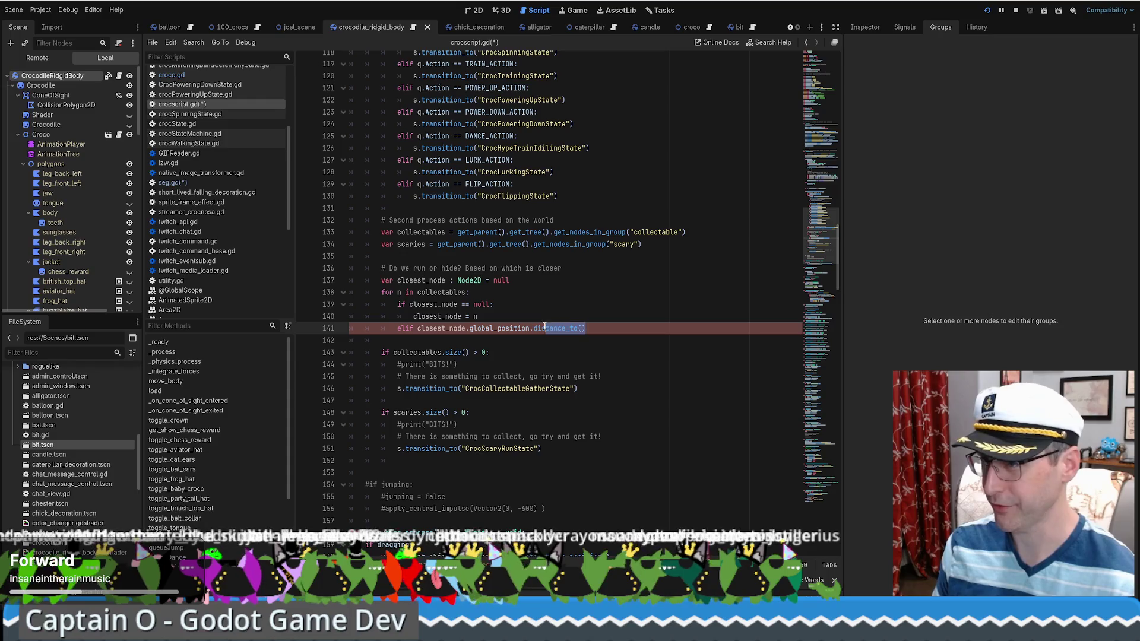
{"action": "key", "text": "BackSpace"}
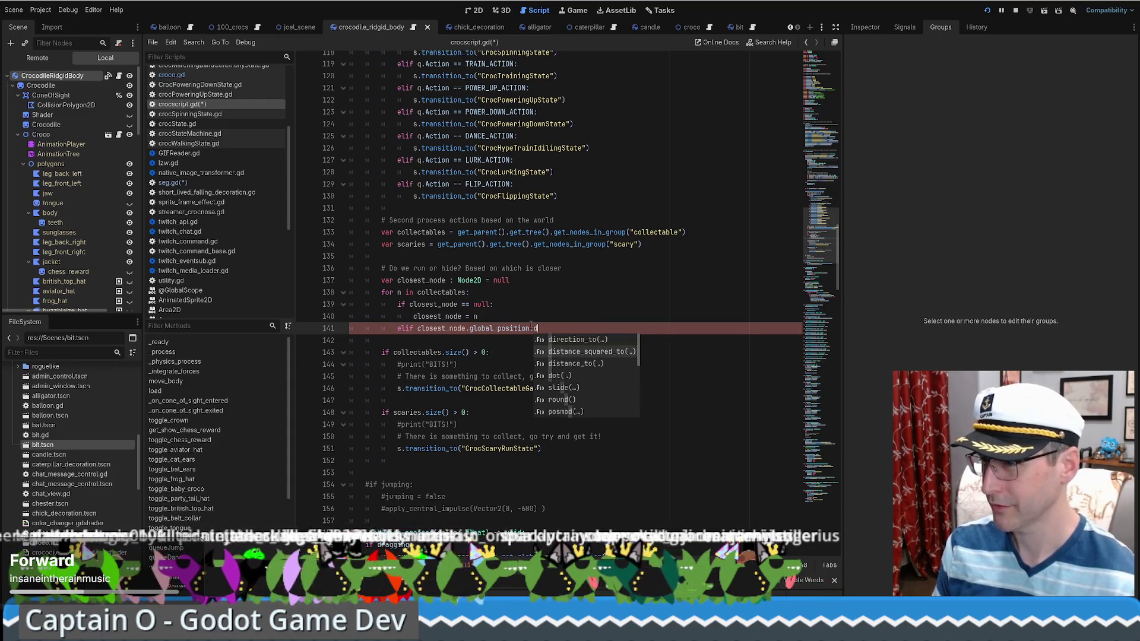
{"action": "key", "text": "Return"}
{"action": "left_click", "coordinate": [555, 328], "text": "ctrl"}
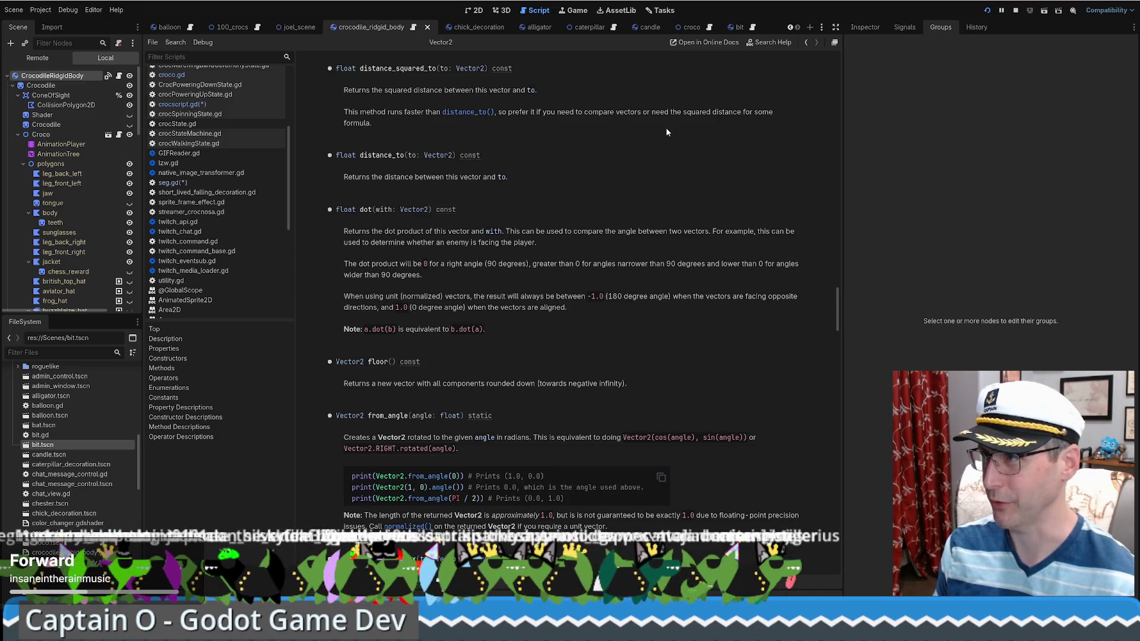
- Return from the Vector2 distance_squared_to docs to crocscript.gd
{"action": "key", "text": "alt+Left"}
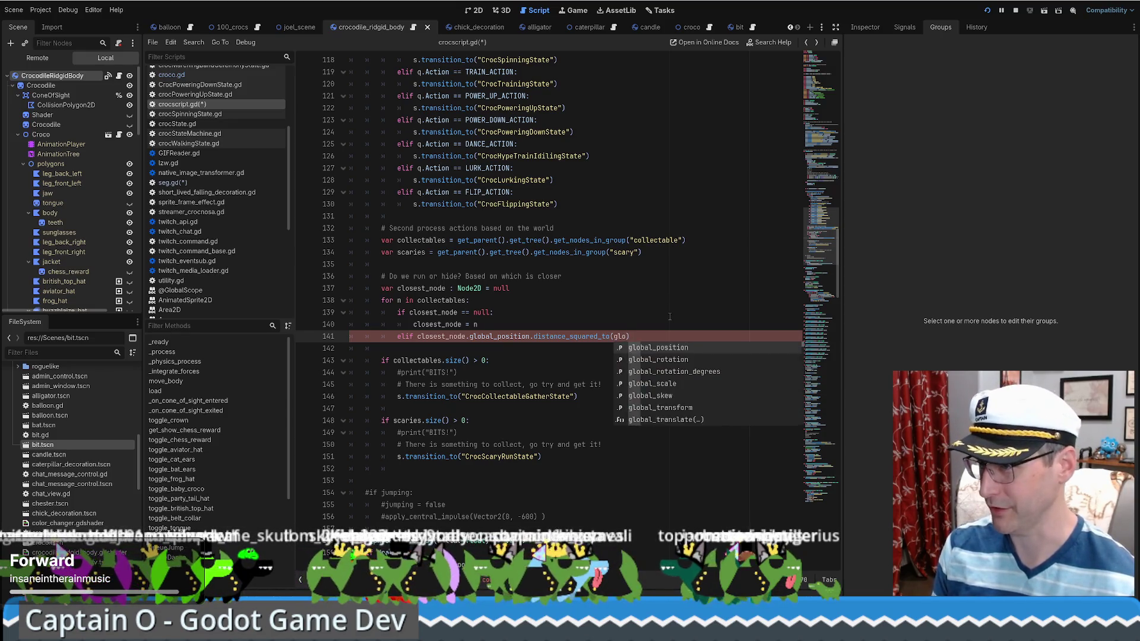
- Finish line 141 with '> n.global_position.distance_squared_to(global_position):'
{"action": "key", "text": "Return"}
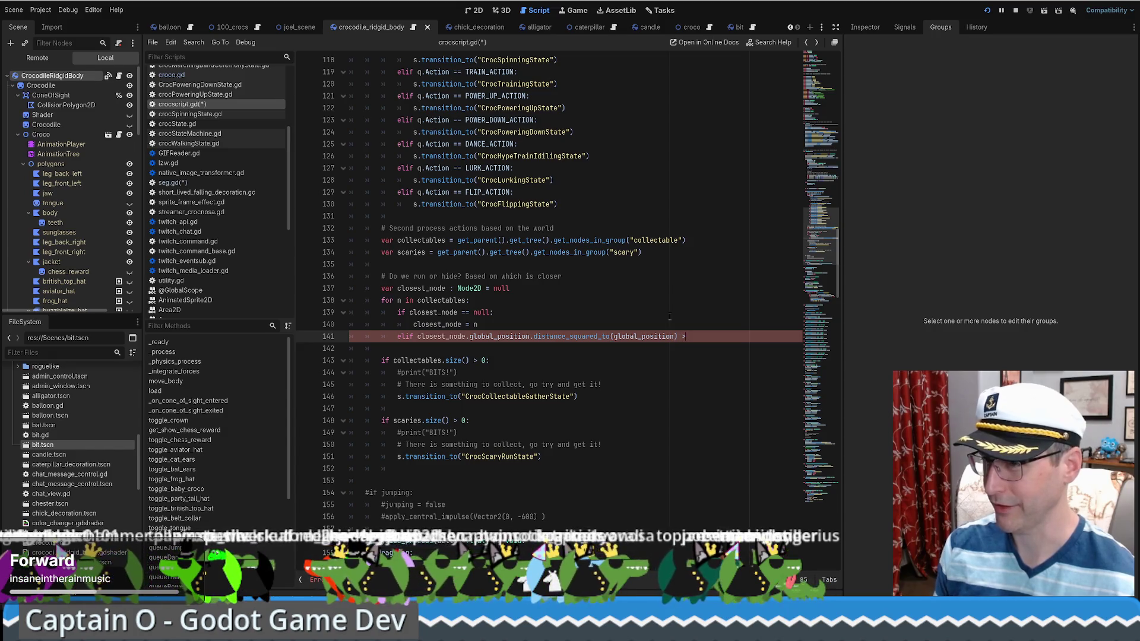
{"action": "double_click", "coordinate": [401, 301]}
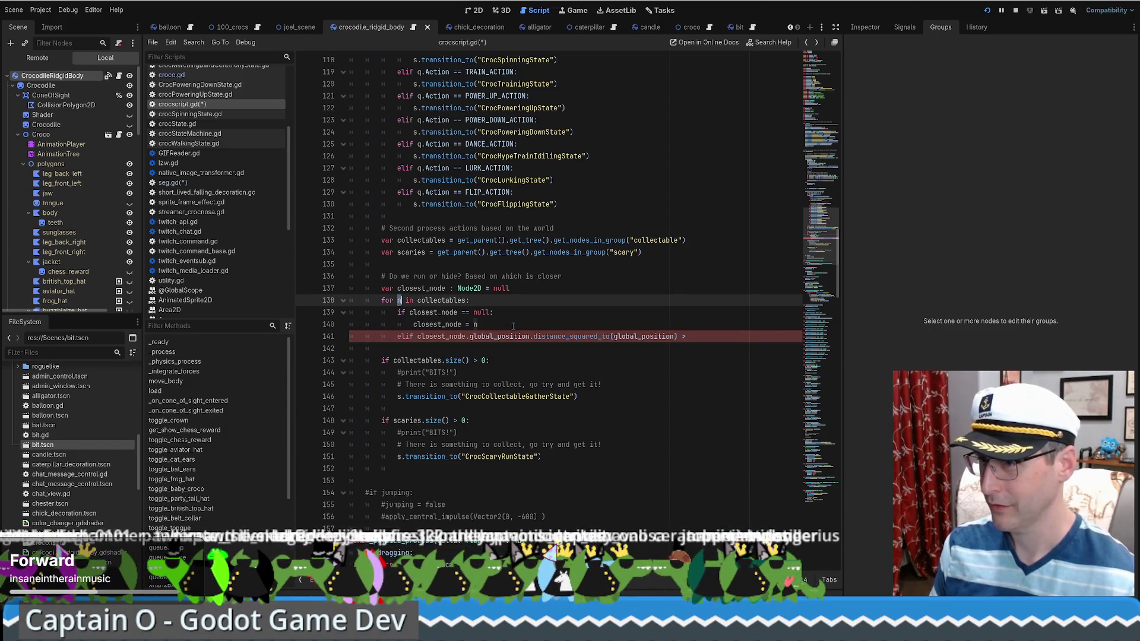
{"action": "left_click", "coordinate": [724, 336]}
{"action": "type", "text": "n"}
{"action": "left_click_drag", "start_coordinate": [466, 336], "coordinate": [687, 336]}
{"action": "left_click", "coordinate": [715, 337]}
{"action": "key", "text": "ctrl+v"}
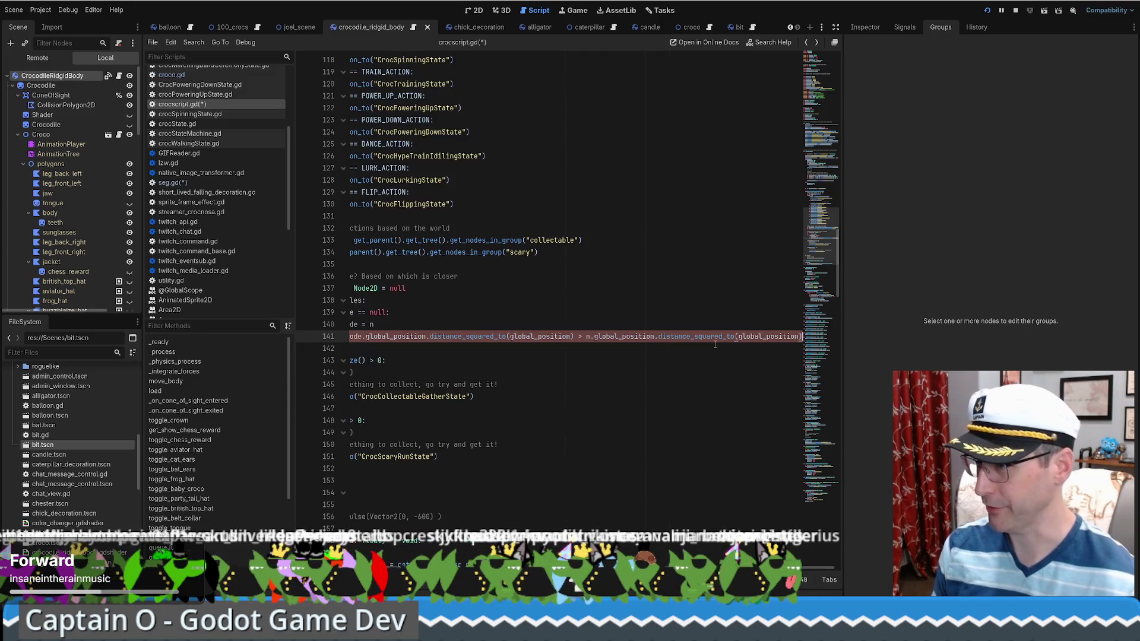
{"action": "key", "text": "Return"}
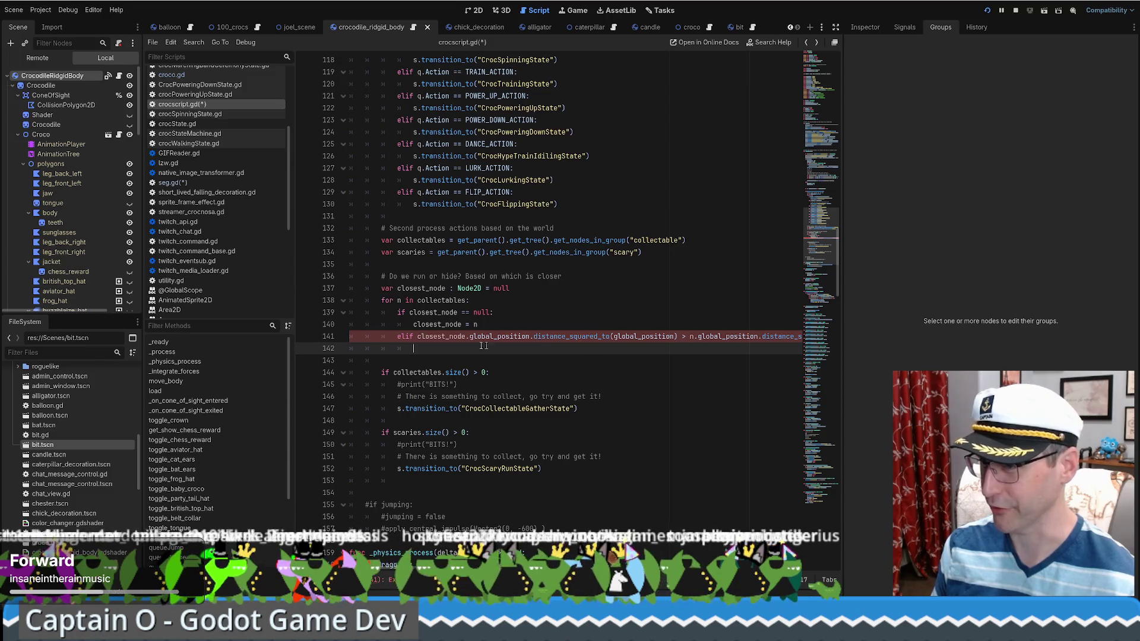
- Copy 'closest_node = n' onto line 142 under the elif
{"action": "left_click", "coordinate": [434, 326]}
{"action": "key", "text": "Home"}
{"action": "key", "text": "shift+End"}
{"action": "key", "text": "ctrl+c"}
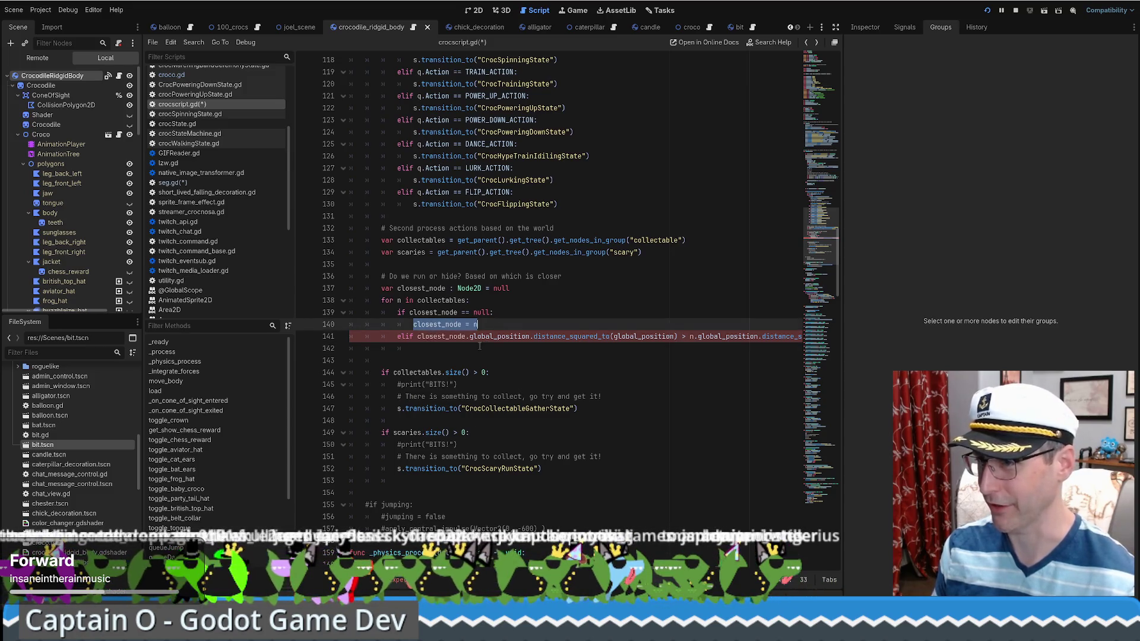
{"action": "left_click", "coordinate": [484, 347]}
{"action": "key", "text": "ctrl+v"}
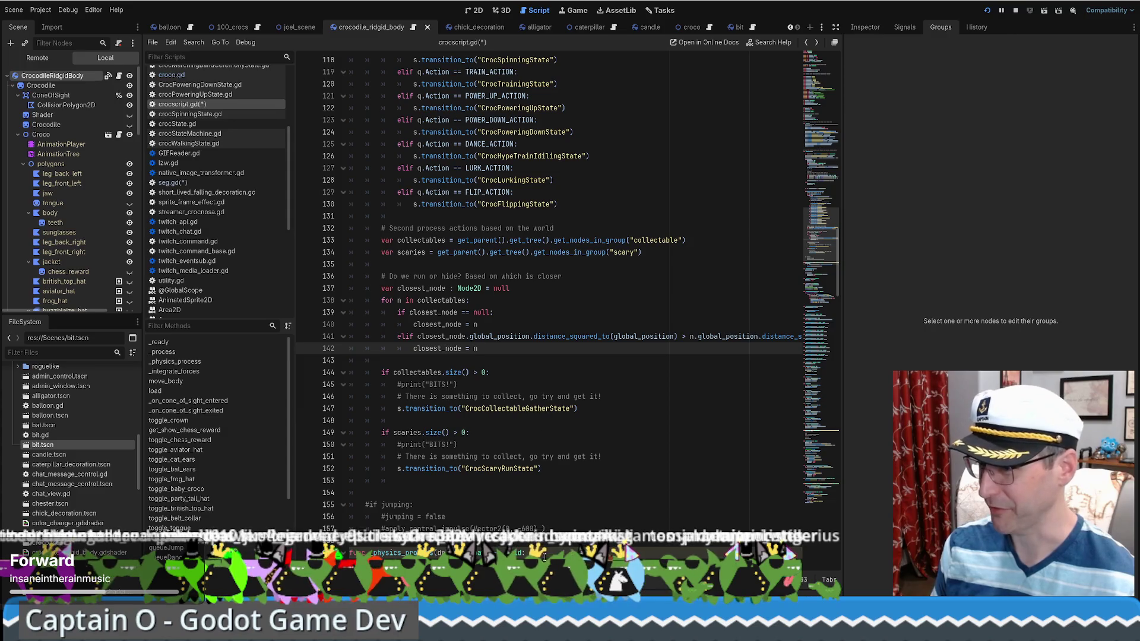
{"action": "scroll", "coordinate": [549, 264], "scroll_direction": "right", "scroll_amount": 3}
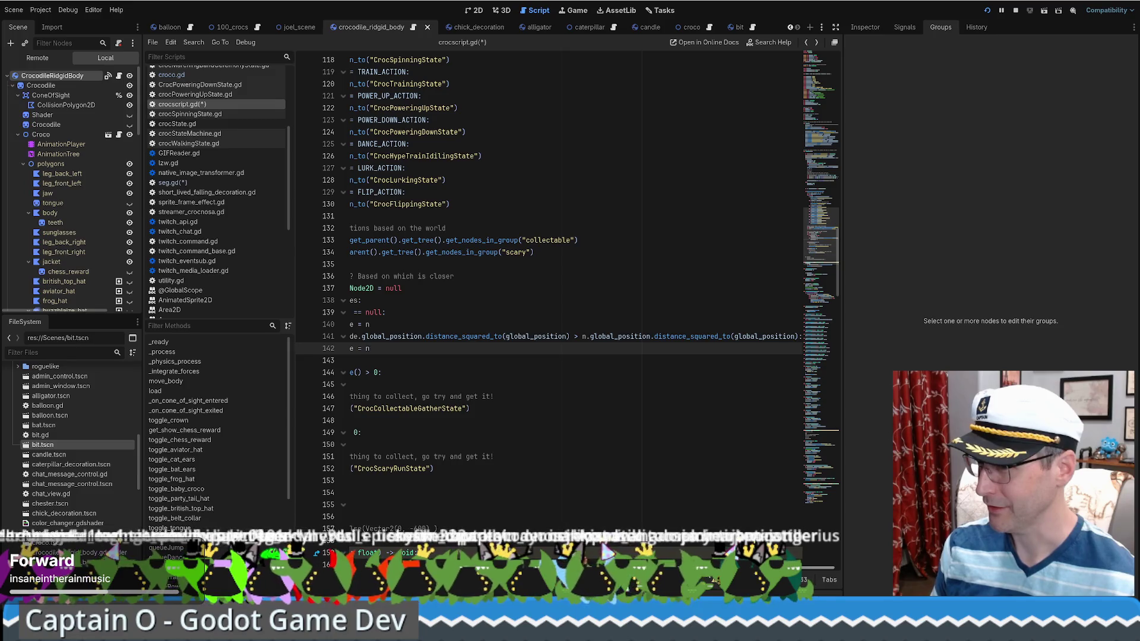
{"action": "scroll", "coordinate": [549, 264], "scroll_direction": "left", "scroll_amount": 3}
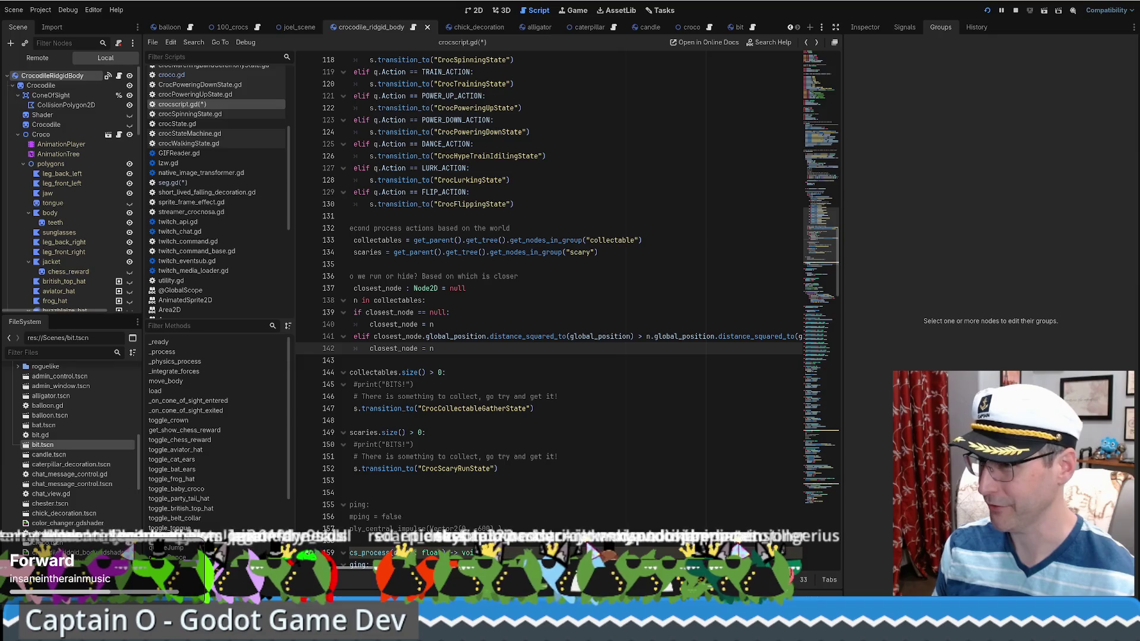
{"action": "scroll", "coordinate": [488, 405], "scroll_direction": "left", "scroll_amount": 3}
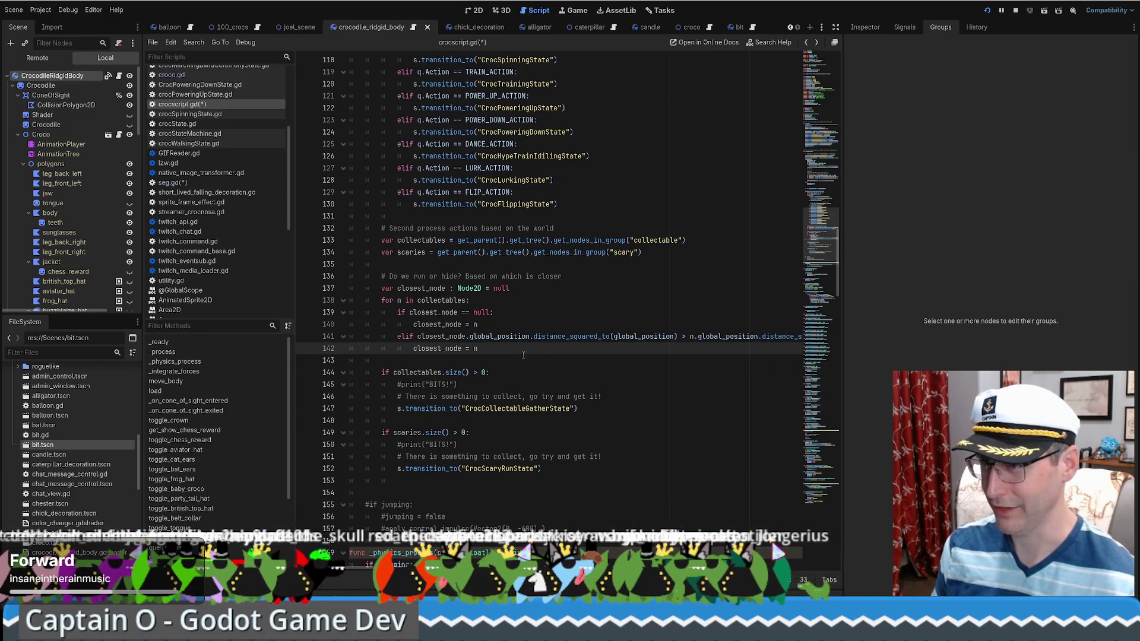
- Paste a copy of the collectables loop below it, dedented, iterating over scaries instead
{"action": "mouse_move", "coordinate": [482, 348]}
{"action": "left_mouse_down"}
{"action": "mouse_move", "coordinate": [383, 288]}
{"action": "mouse_move", "coordinate": [382, 312]}
{"action": "mouse_move", "coordinate": [481, 348]}
{"action": "left_mouse_up"}
{"action": "key", "text": "Return"}
{"action": "key", "text": "ctrl+v"}
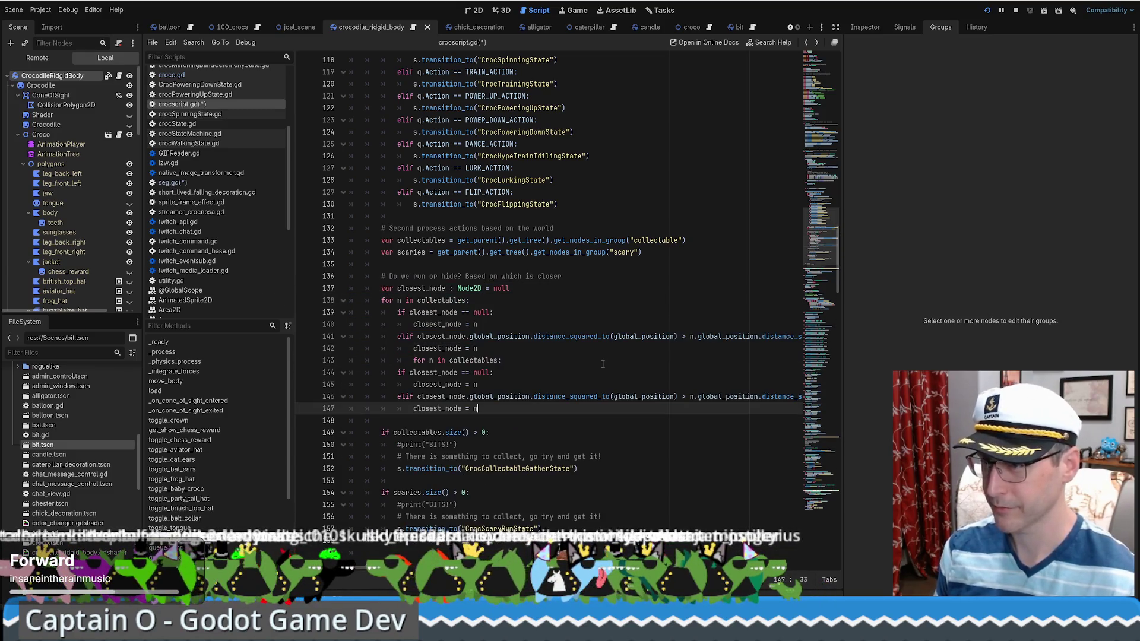
{"action": "left_click", "coordinate": [412, 360]}
{"action": "key", "text": "BackSpace"}
{"action": "key", "text": "BackSpace"}
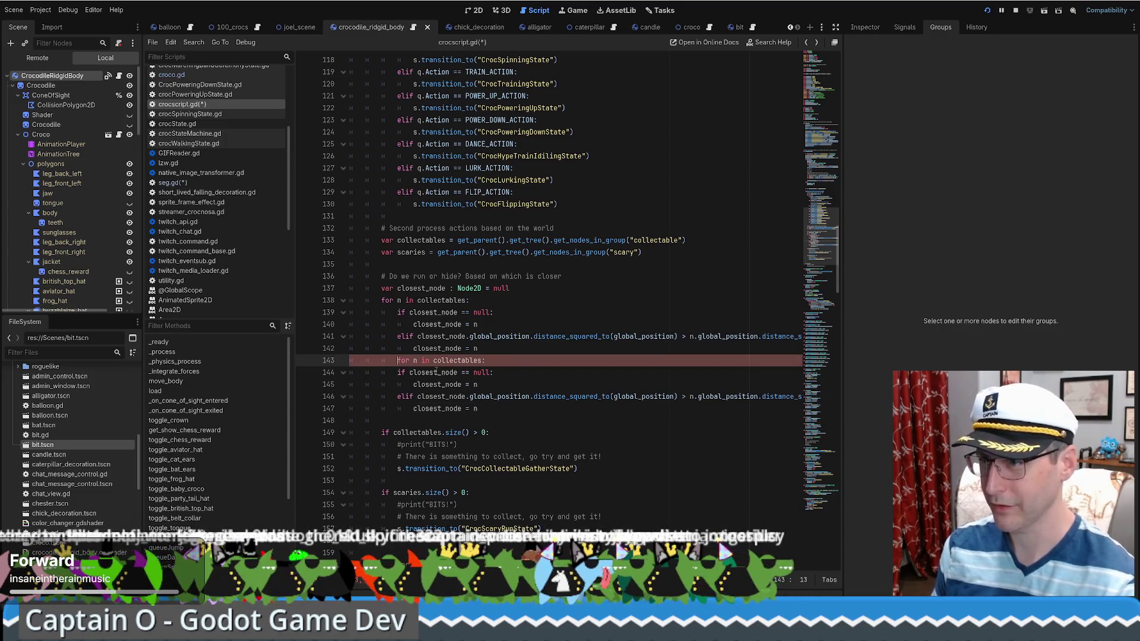
{"action": "double_click", "coordinate": [419, 252]}
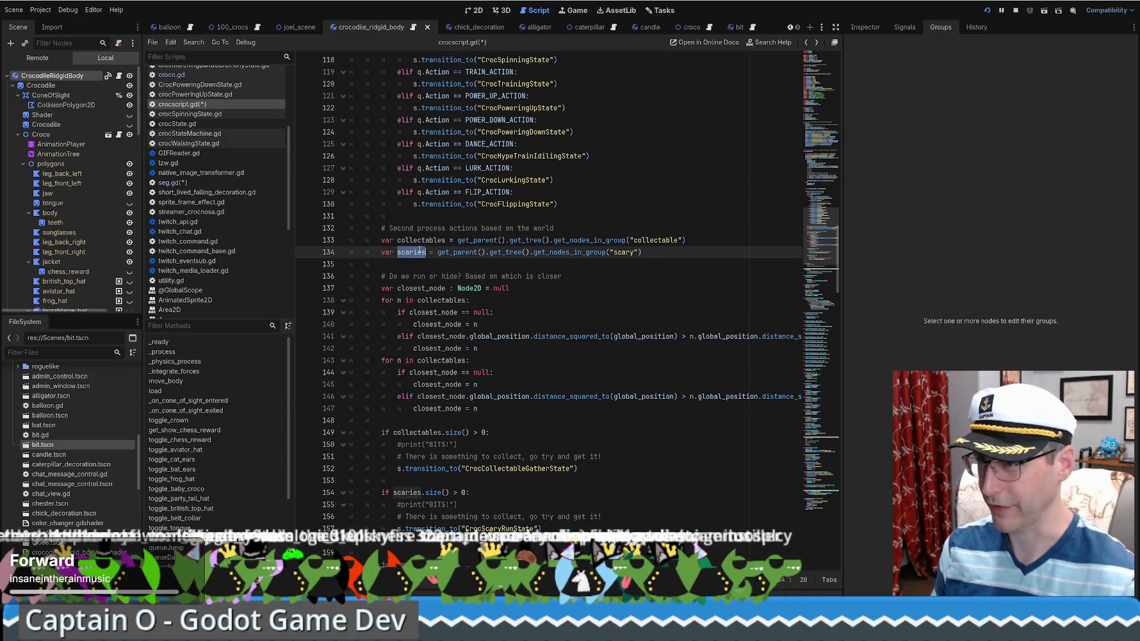
{"action": "key", "text": "ctrl+c"}
{"action": "double_click", "coordinate": [441, 361]}
{"action": "key", "text": "ctrl+v"}
- Open a new line below the closest_node declaration
{"action": "left_click", "coordinate": [492, 416]}
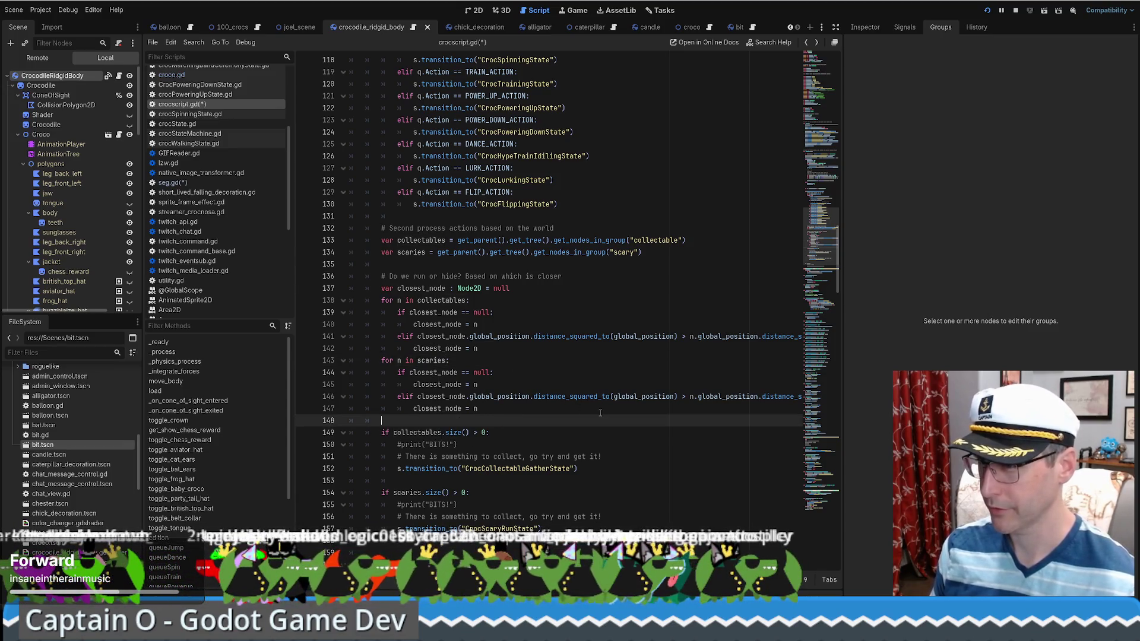
{"action": "left_click", "coordinate": [573, 289]}
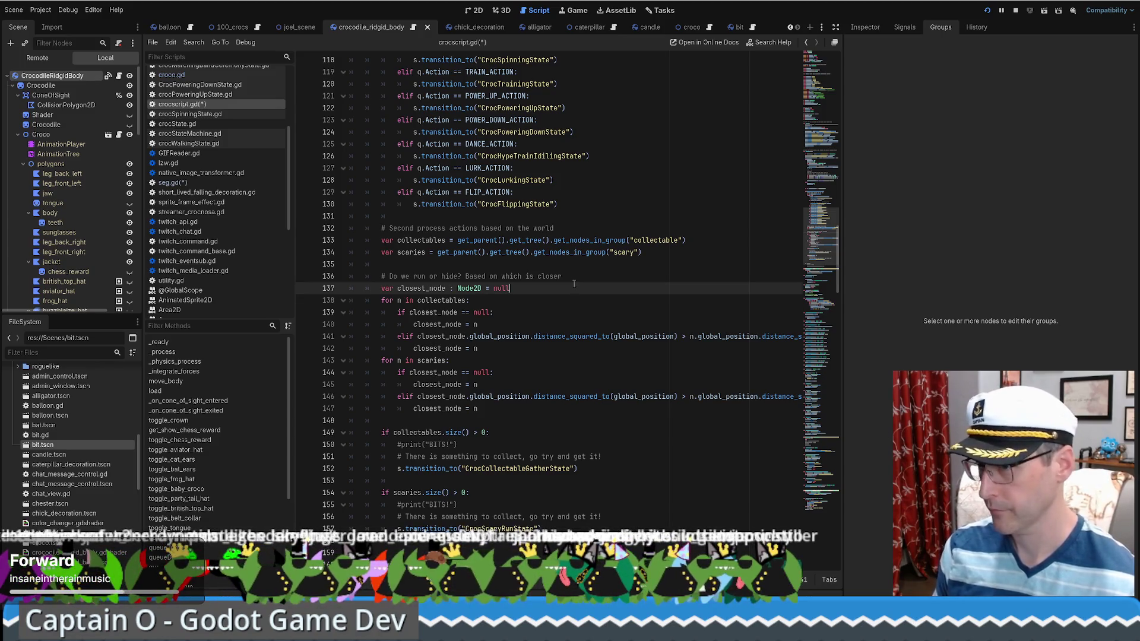
{"action": "key", "text": "Return"}
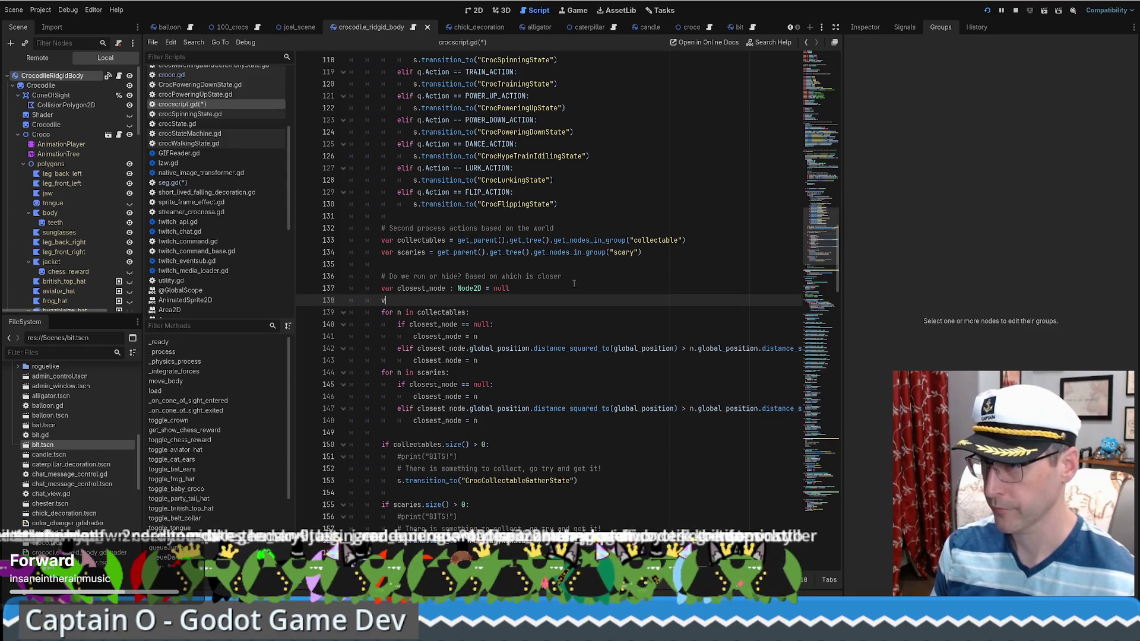
- Declare 'var is_collectable := true' under closest_node
{"action": "type", "text": "var is"}
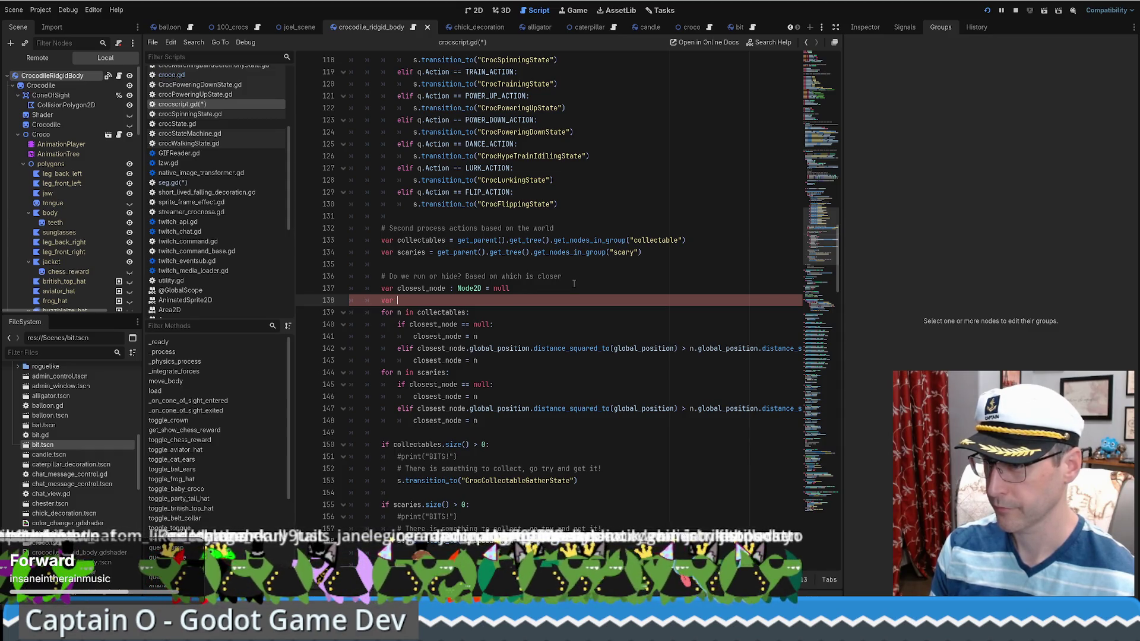
{"action": "type", "text": "_col"}
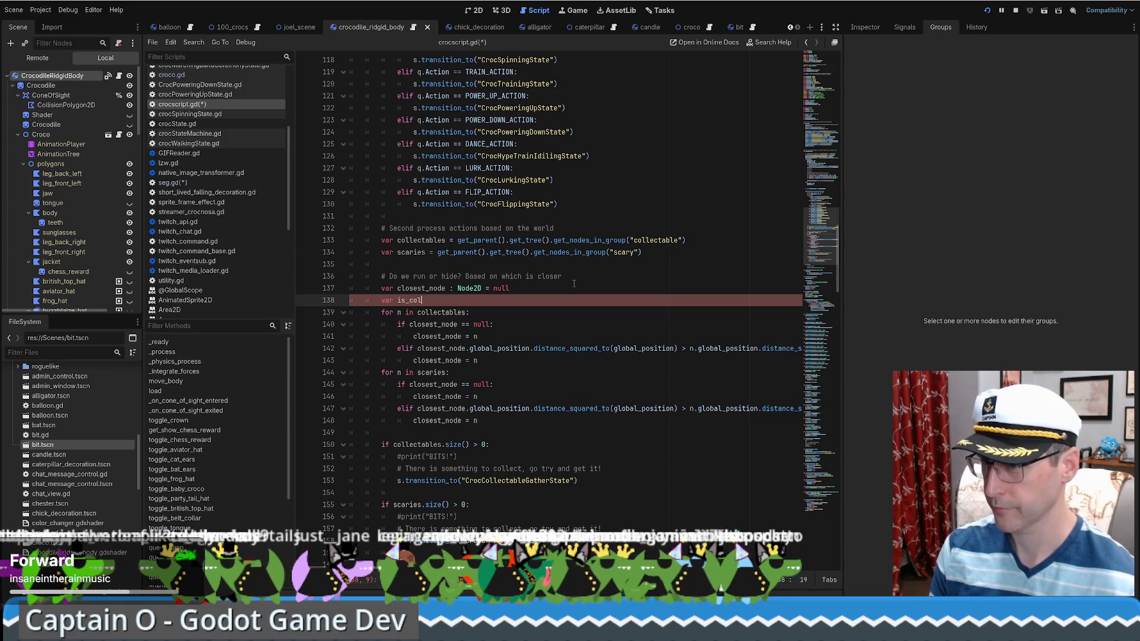
{"action": "type", "text": "lectable : = "}
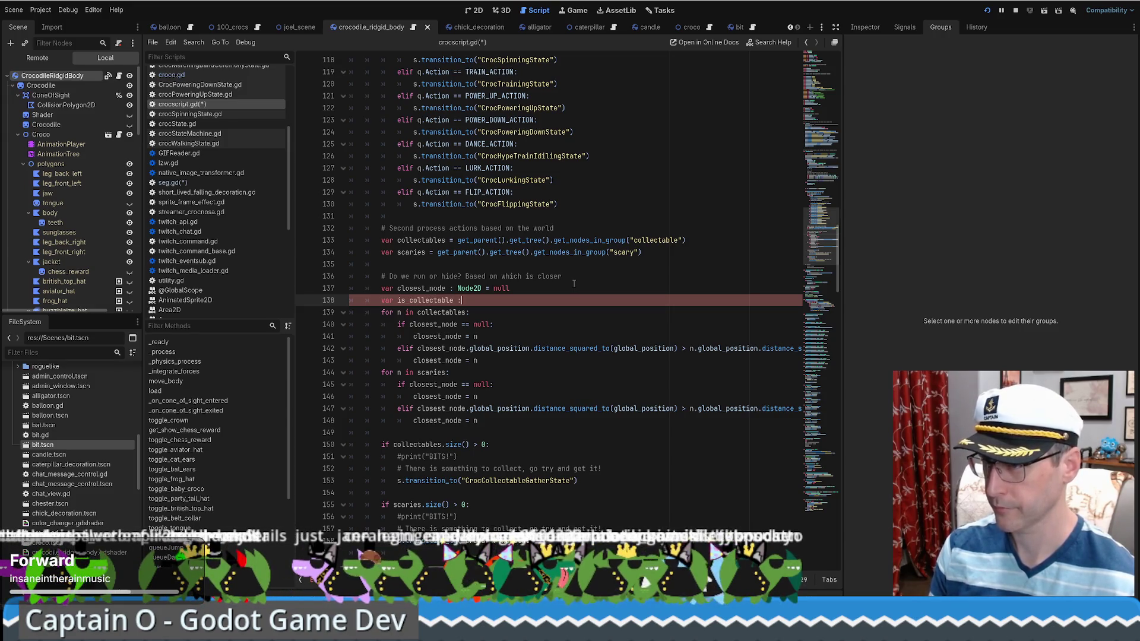
{"action": "type", "text": "true"}
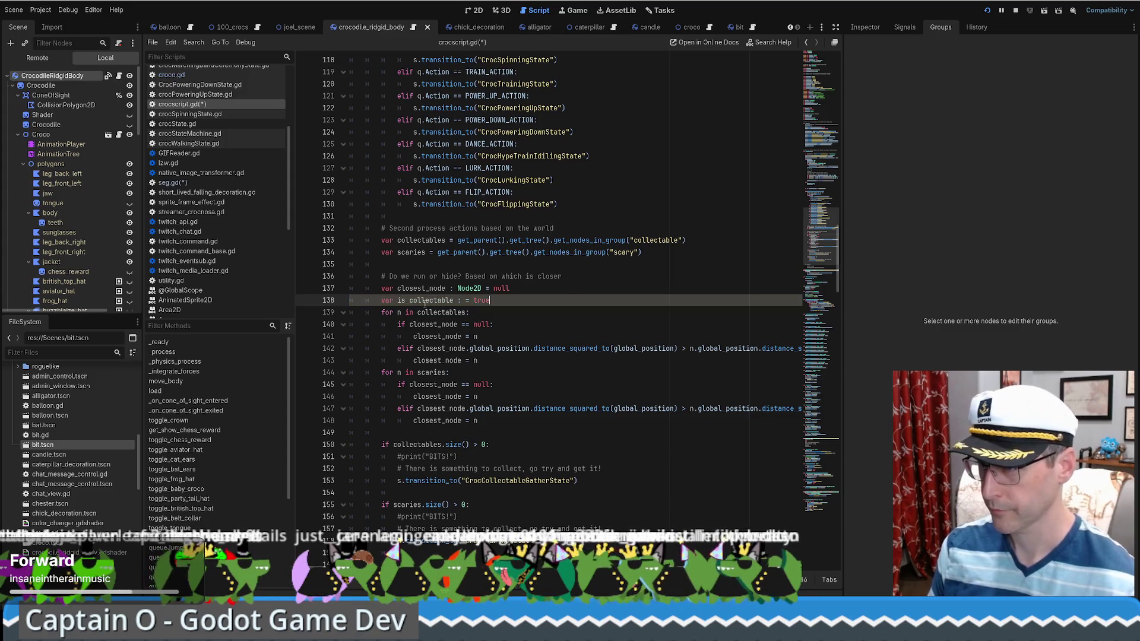
{"action": "double_click", "coordinate": [467, 300]}
{"action": "left_click", "coordinate": [464, 300]}
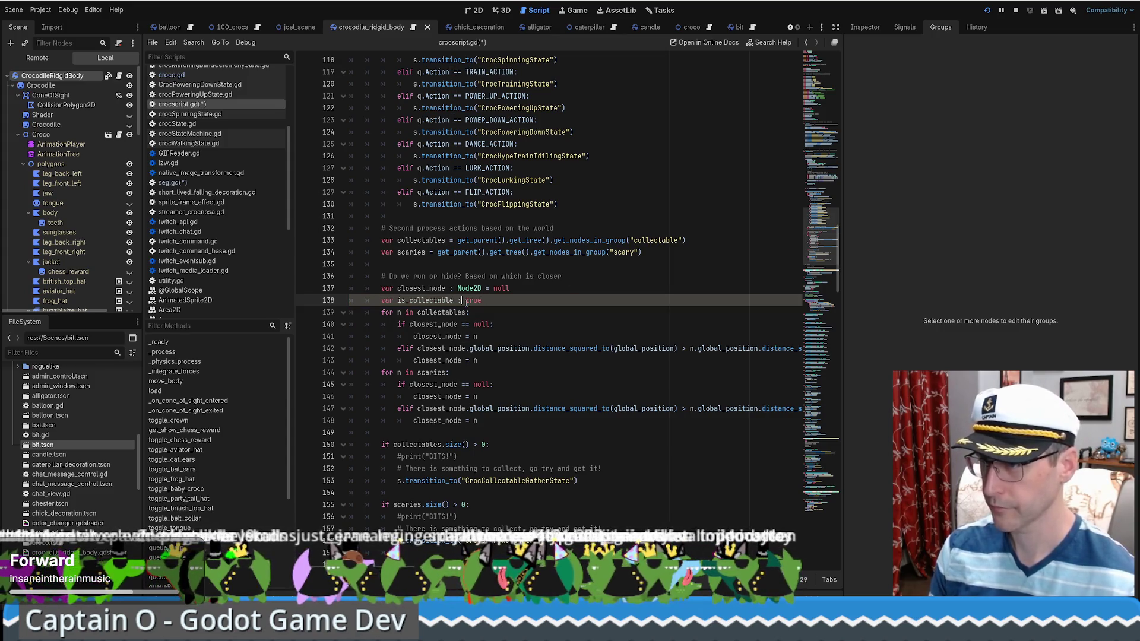
{"action": "type", "text": "="}
{"action": "key", "text": "BackSpace"}
{"action": "double_click", "coordinate": [421, 300]}
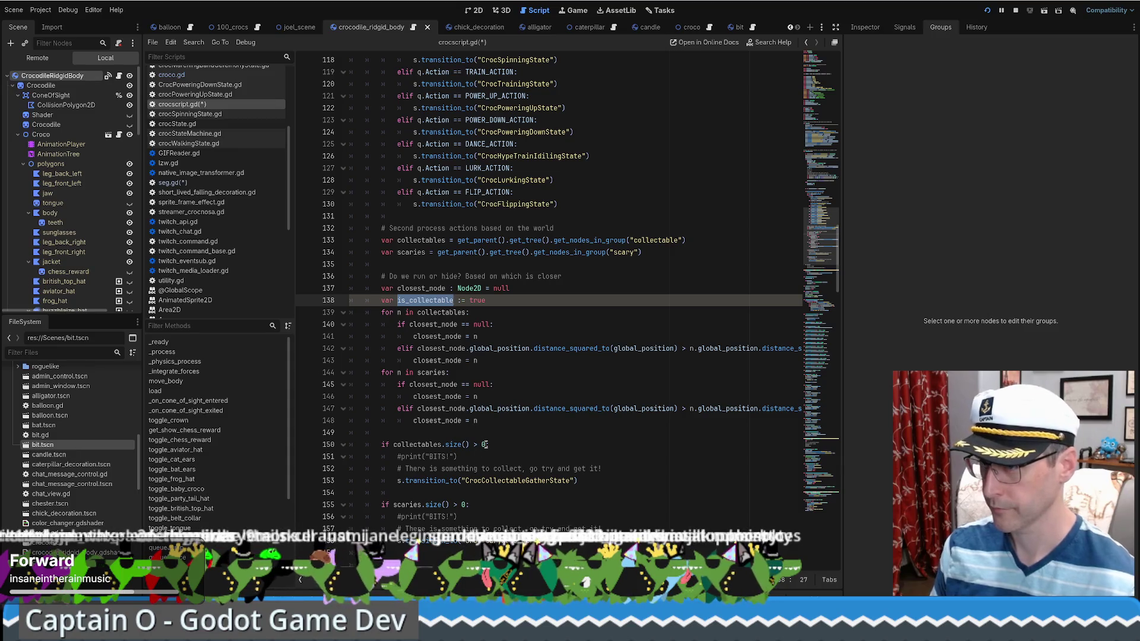
- Set is_collectable = false in both the elif and null-check branches of the scaries loop
{"action": "left_click", "coordinate": [495, 420]}
{"action": "key", "text": "Return"}
{"action": "type", "text": "is_collectable = false"}
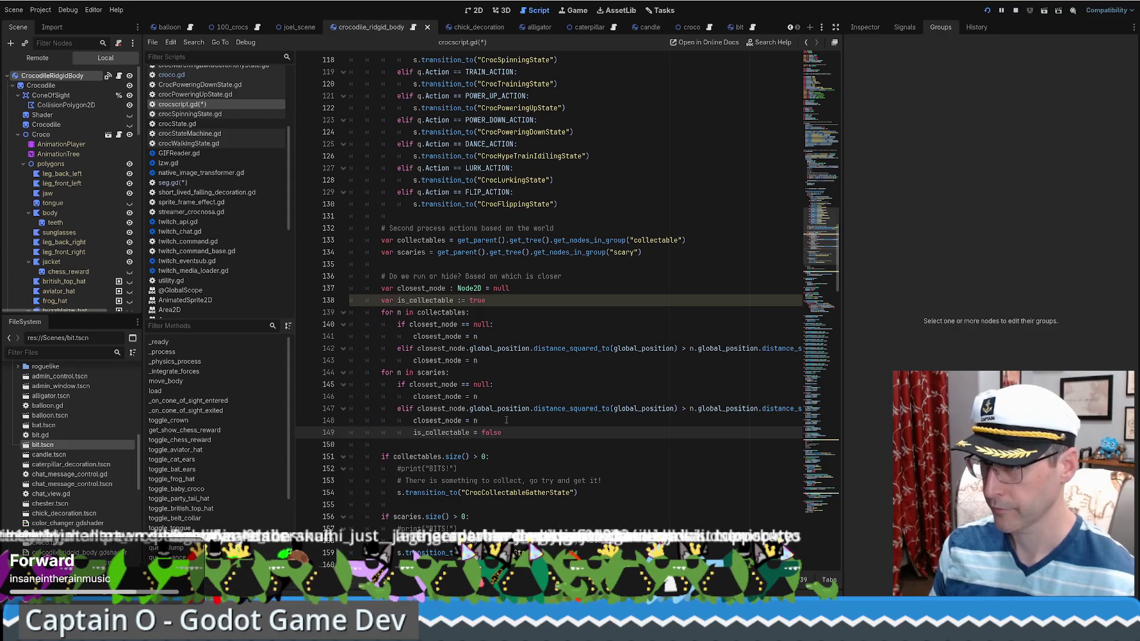
{"action": "left_click_drag", "start_coordinate": [505, 419], "coordinate": [512, 432]}
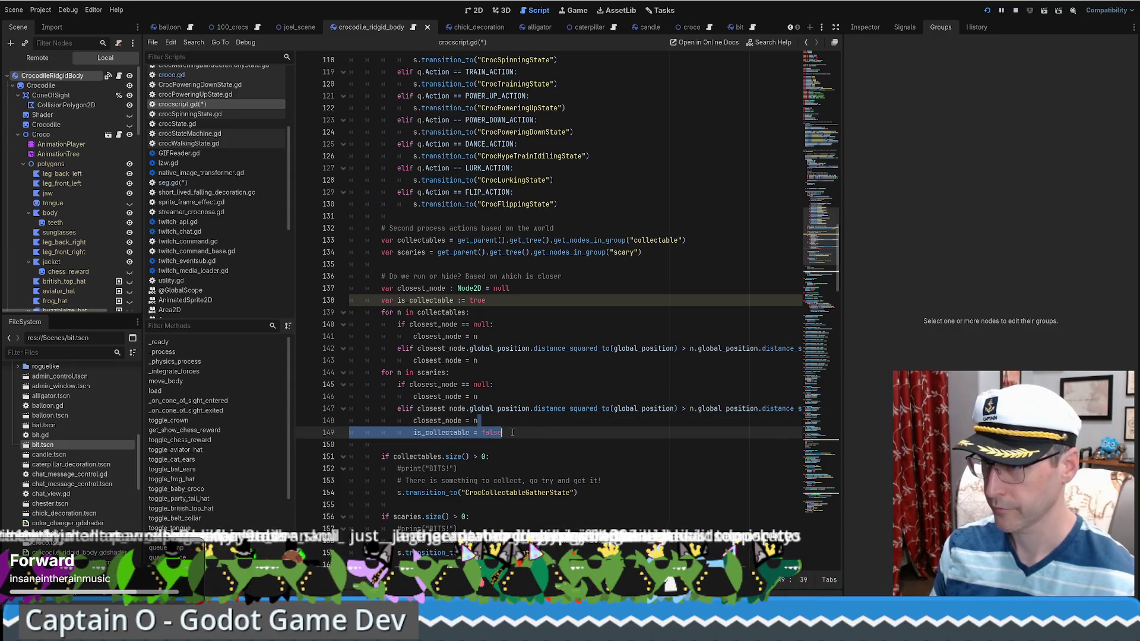
{"action": "key", "text": "ctrl+c"}
{"action": "left_click", "coordinate": [505, 396]}
{"action": "key", "text": "ctrl+v"}
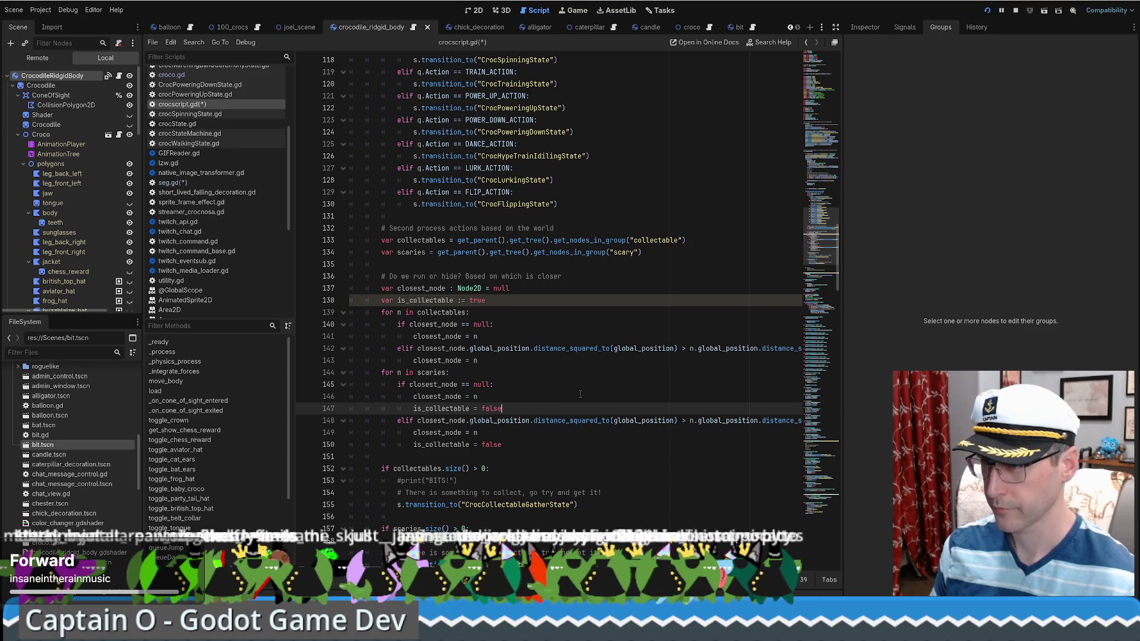
- Comment the is_collectable declaration with '# true if collectable else scary'
{"action": "scroll", "coordinate": [534, 297], "scroll_direction": "down", "scroll_amount": 2}
{"action": "left_click", "coordinate": [512, 228]}
{"action": "type", "text": "# "}
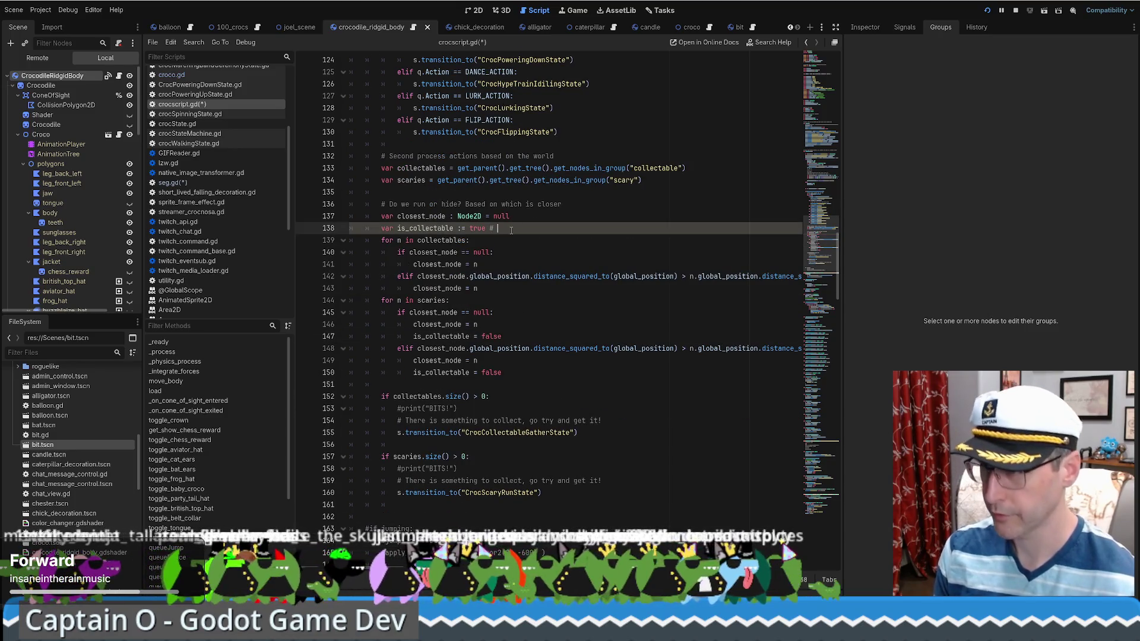
{"action": "type", "text": "true if collectab"}
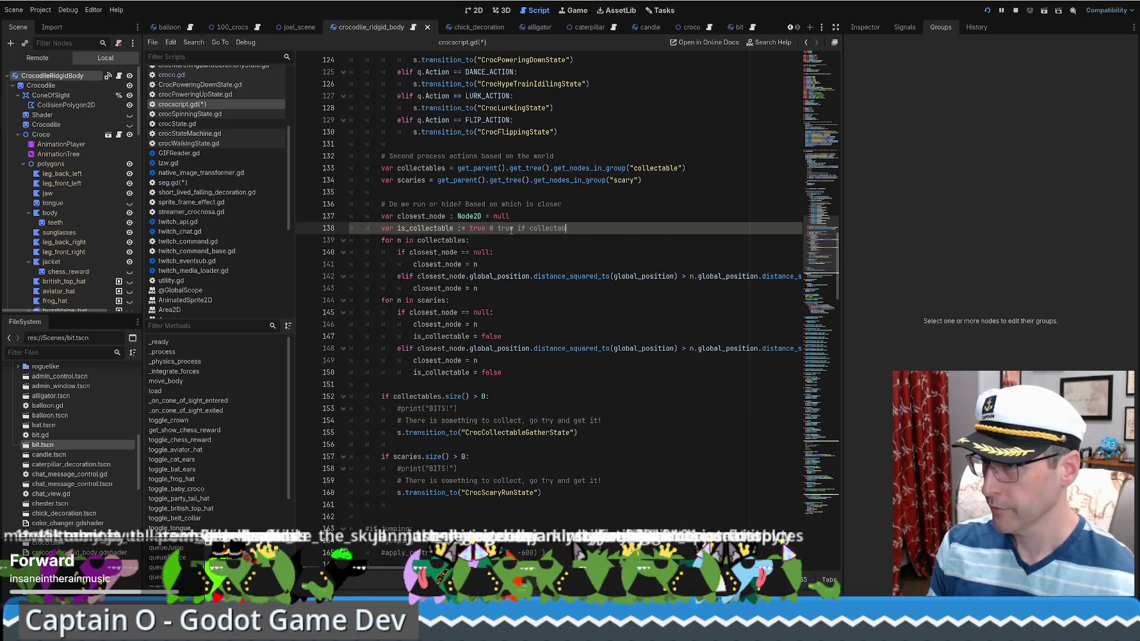
{"action": "type", "text": "le else scary"}
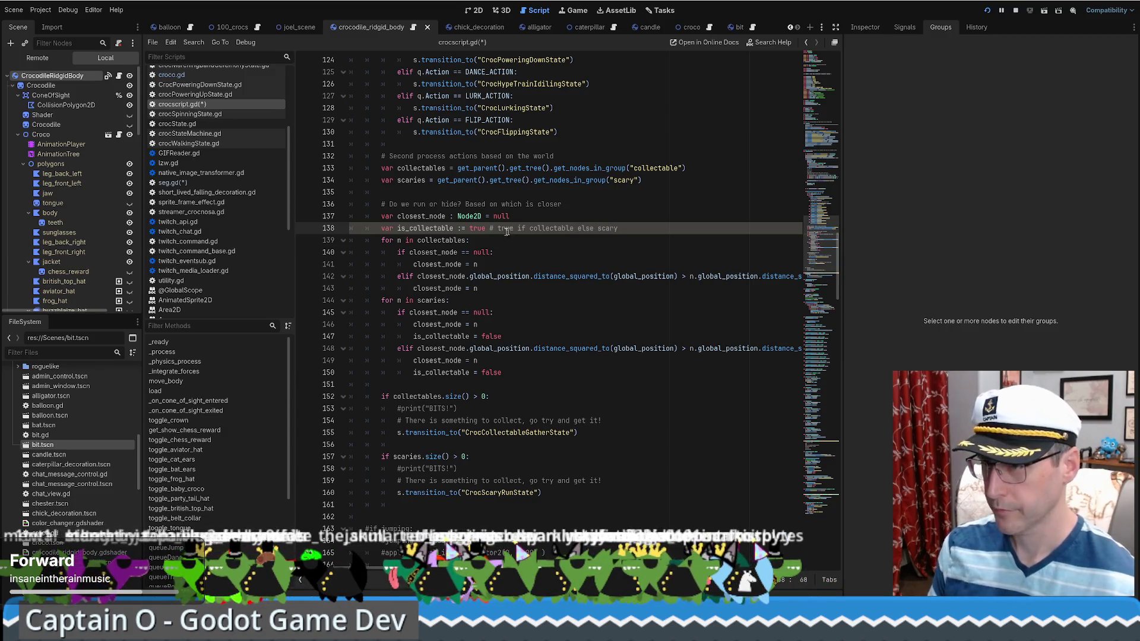
{"action": "scroll", "coordinate": [482, 380], "scroll_direction": "down", "scroll_amount": 2}
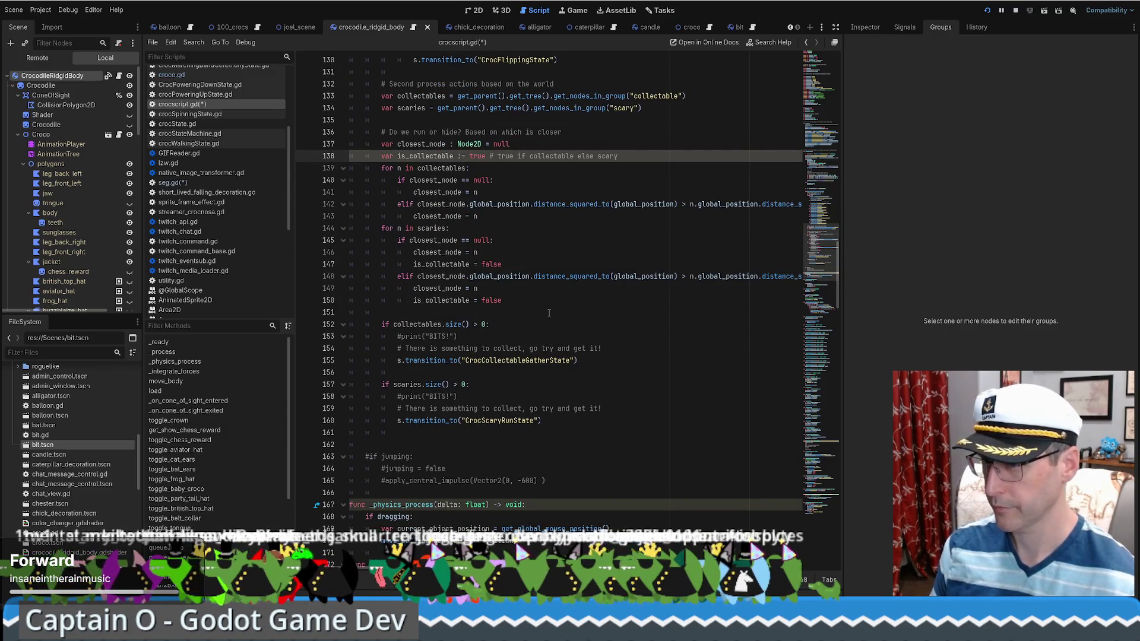
- Append '&& is_collectable' to the collectables.size() check and '&& !is_collectable' to the scaries.size() check
{"action": "left_click", "coordinate": [527, 314]}
{"action": "left_click", "coordinate": [486, 323]}
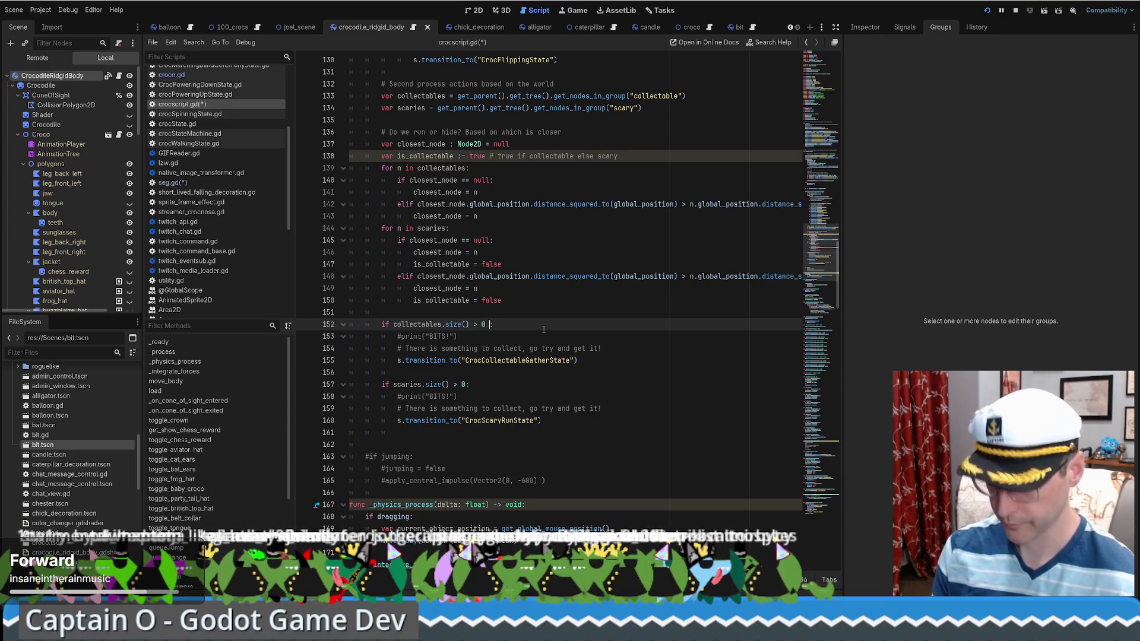
{"action": "type", "text": "&& "}
{"action": "type", "text": "is_c"}
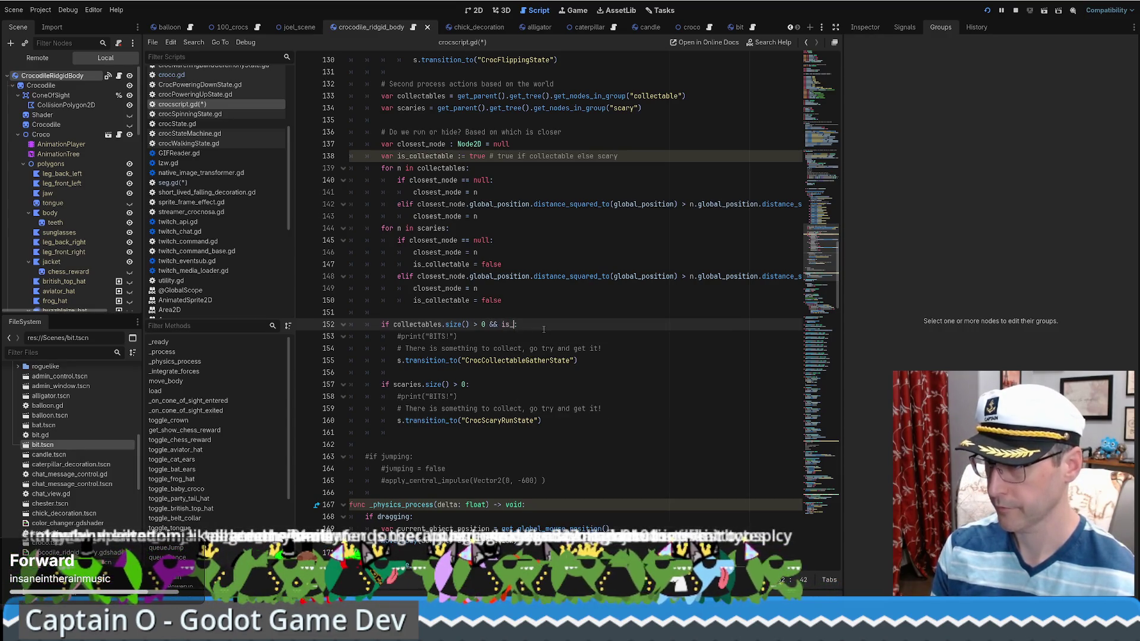
{"action": "key", "text": "Return"}
{"action": "left_click", "coordinate": [465, 384]}
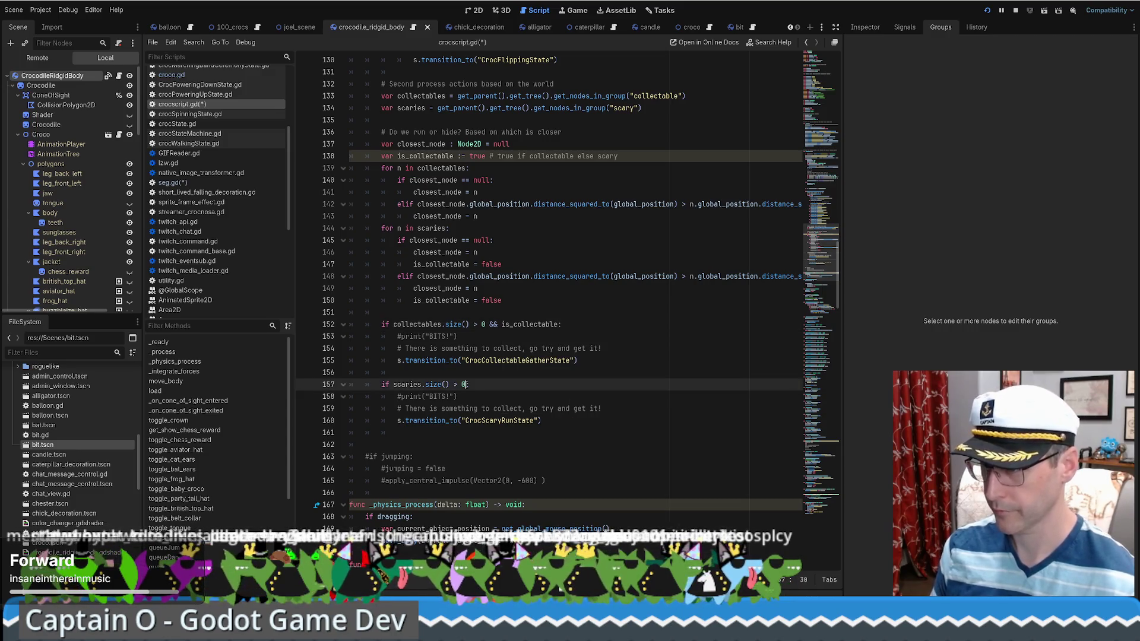
{"action": "type", "text": "&& "}
{"action": "type", "text": "i"}
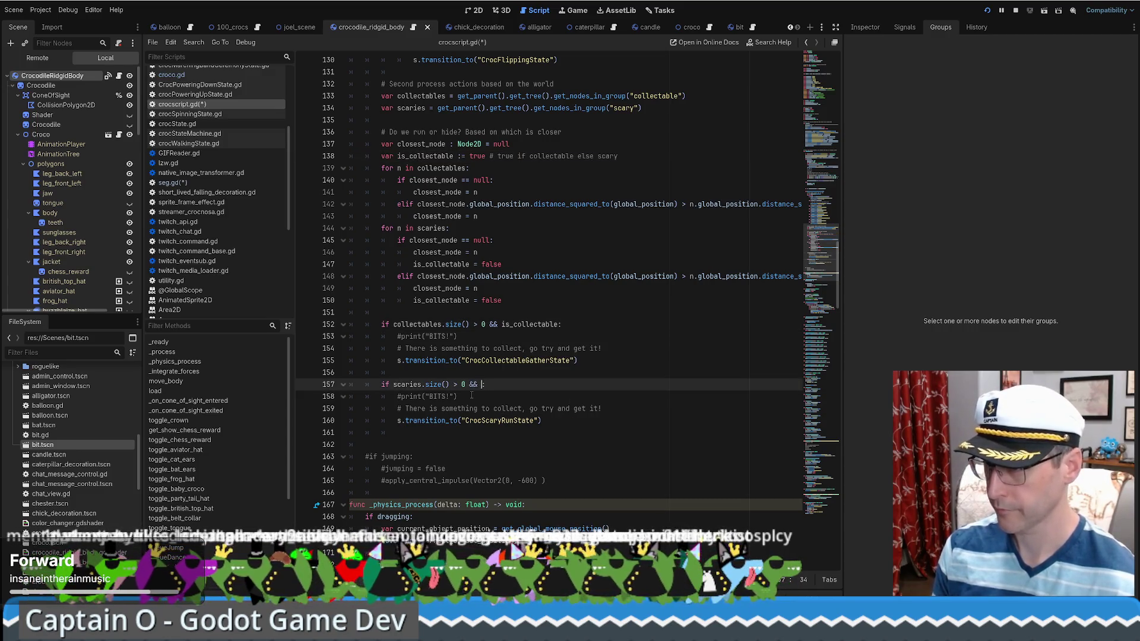
{"action": "type", "text": "!i"}
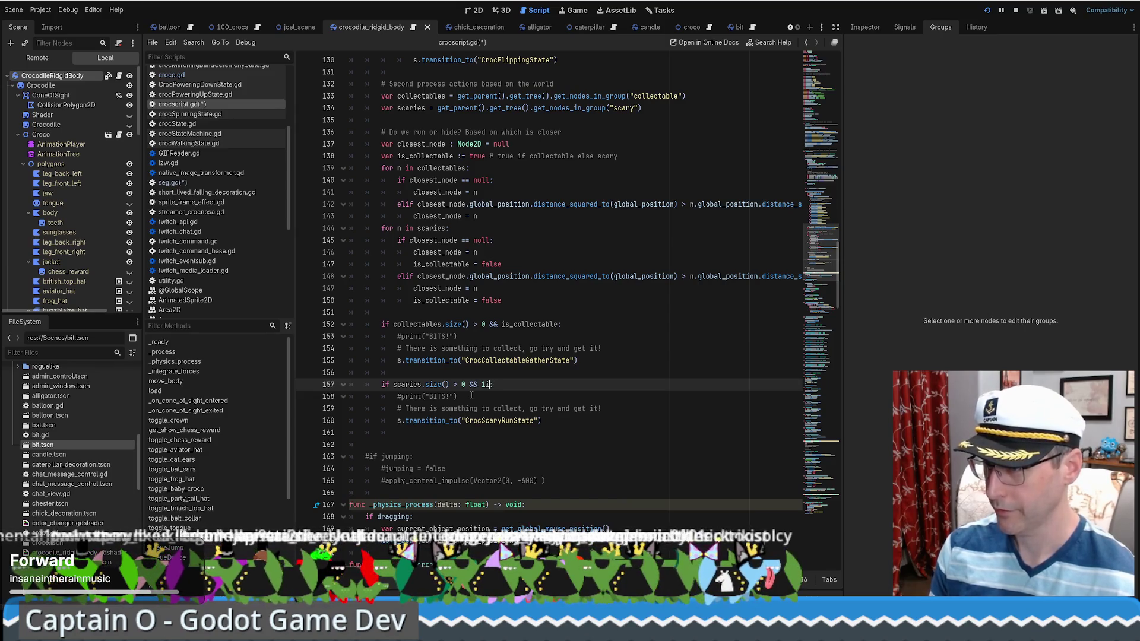
{"action": "type", "text": "s_c"}
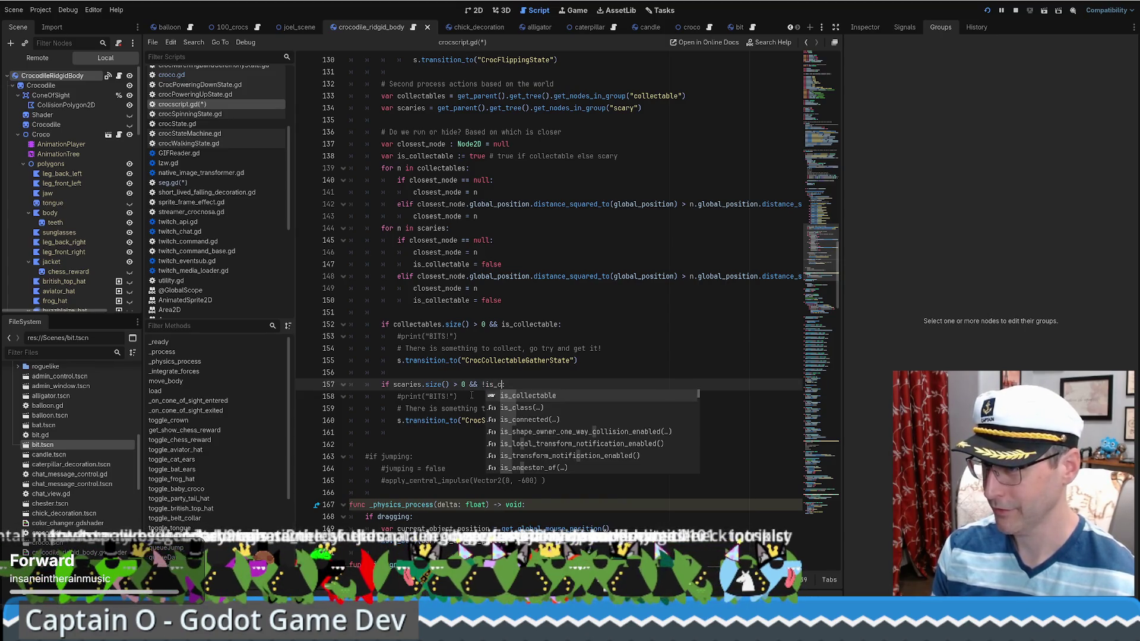
{"action": "key", "text": "Return"}
{"action": "left_click", "coordinate": [472, 396]}
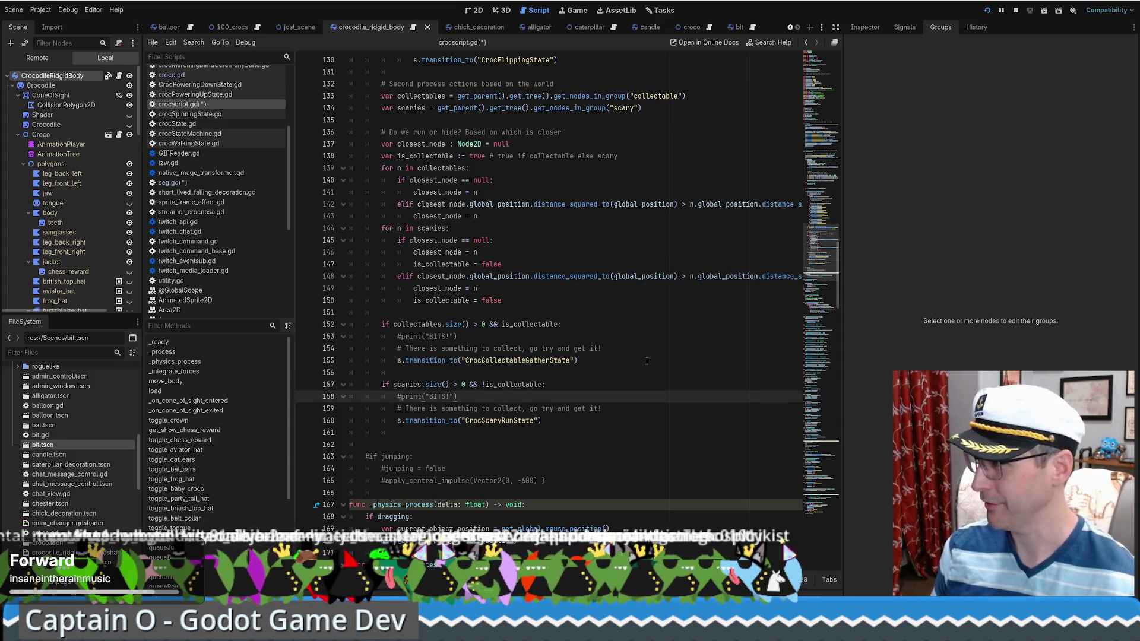
{"action": "scroll", "coordinate": [583, 337], "scroll_direction": "up", "scroll_amount": 1}
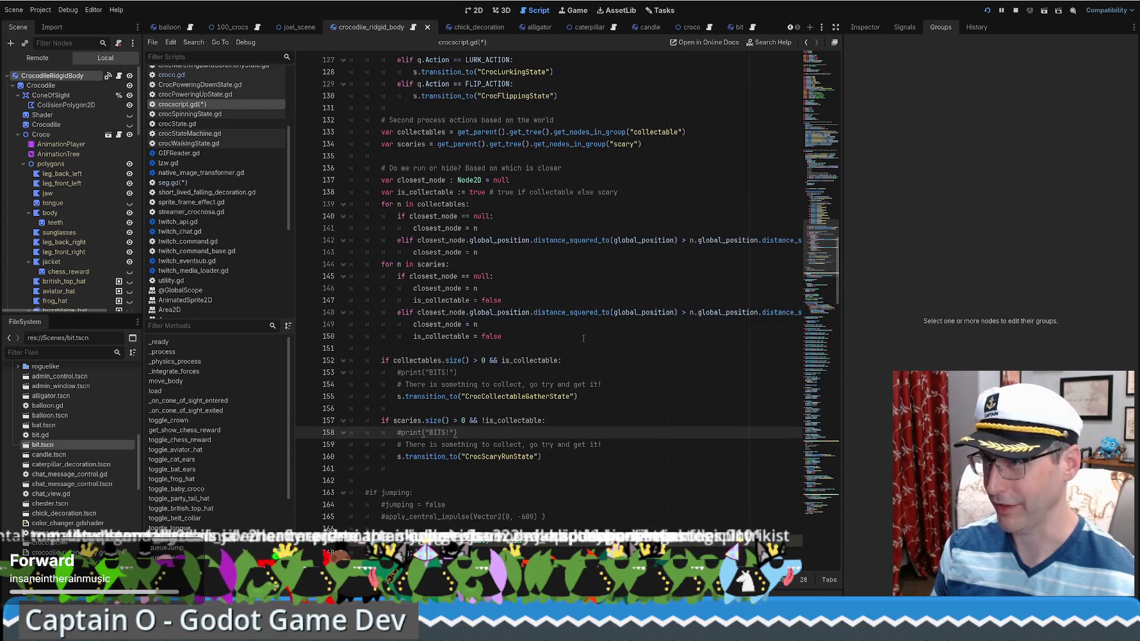
- Copy the 'is_collectable = false' line into the collectables loop's first branch
{"action": "left_click_drag", "start_coordinate": [401, 120], "coordinate": [680, 132]}
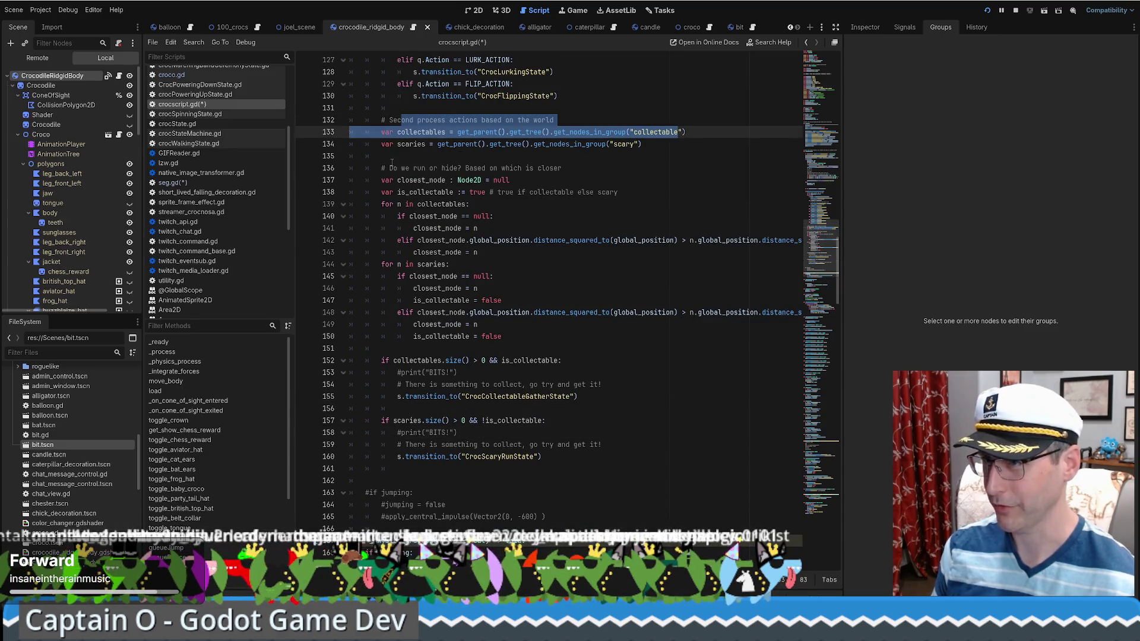
{"action": "left_click_drag", "start_coordinate": [382, 145], "coordinate": [644, 144]}
{"action": "left_click", "coordinate": [653, 143]}
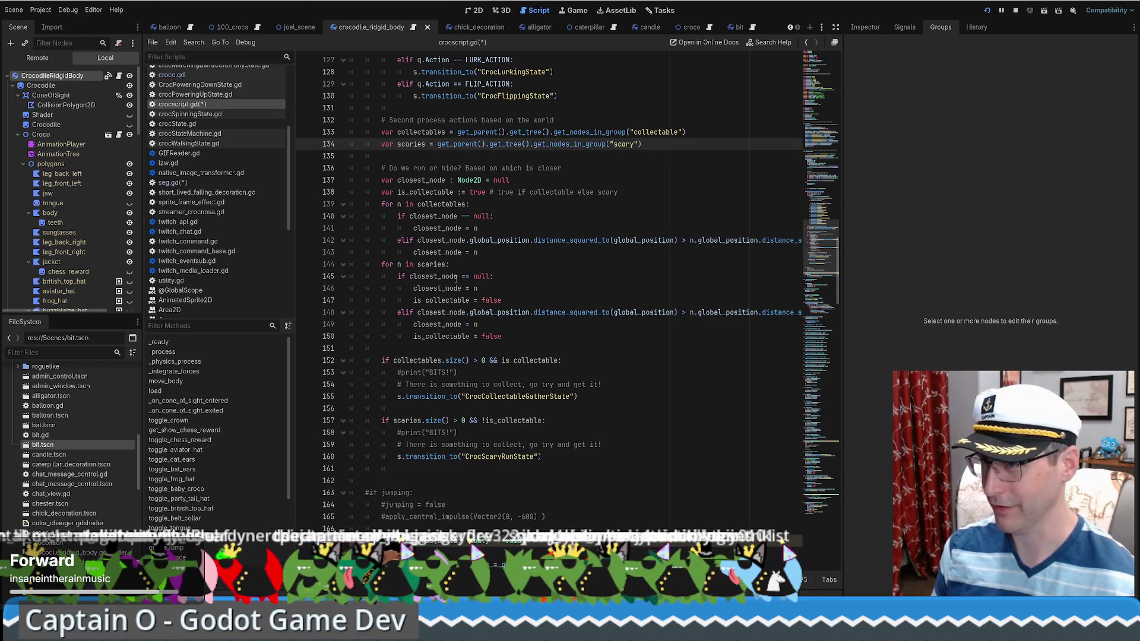
{"action": "left_click_drag", "start_coordinate": [502, 299], "coordinate": [414, 300]}
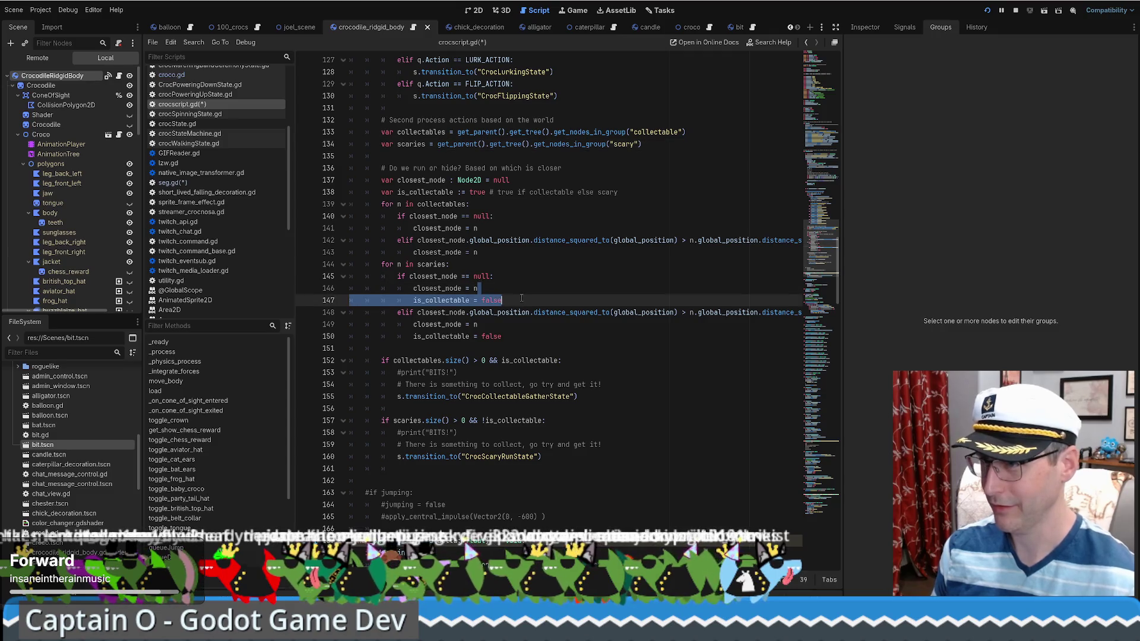
{"action": "key", "text": "ctrl+c"}
{"action": "left_click", "coordinate": [478, 228]}
{"action": "key", "text": "Return"}
{"action": "key", "text": "ctrl+v"}
- Change the pasted value to true and add 'is_collectable = true' to the elif branch
{"action": "double_click", "coordinate": [492, 240]}
{"action": "type", "text": "true"}
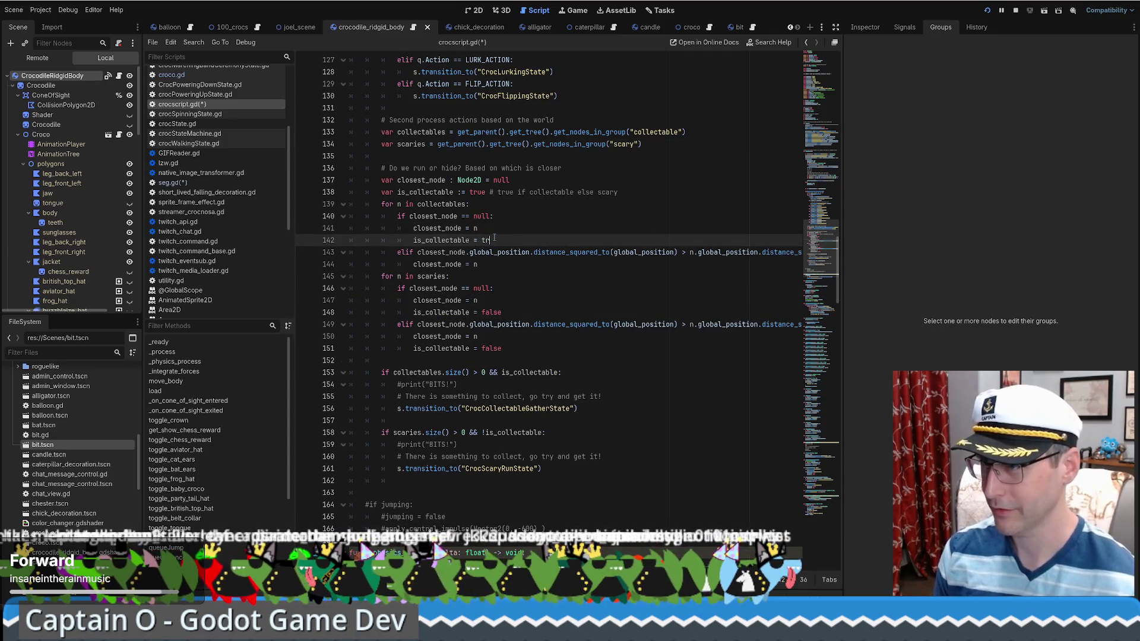
{"action": "key", "text": "shift+Up"}
{"action": "key", "text": "ctrl+c"}
{"action": "left_click", "coordinate": [488, 264]}
{"action": "key", "text": "ctrl+v"}
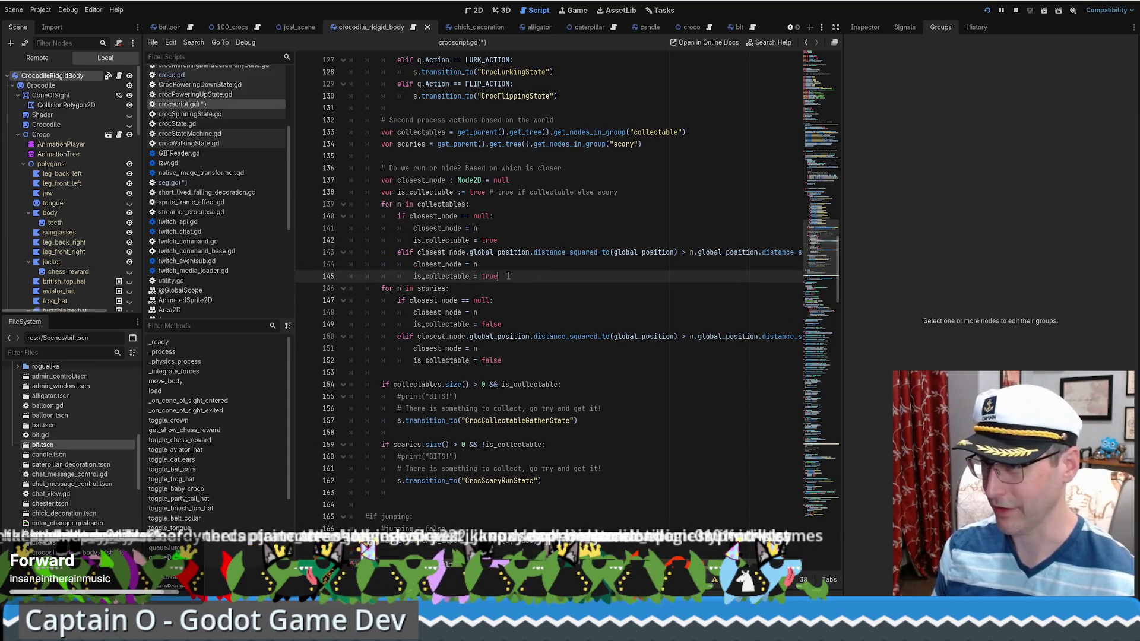
- Review the gather and run transition conditions and select the CrocCollectableGatherState name
{"action": "scroll", "coordinate": [504, 281], "scroll_direction": "down", "scroll_amount": 1}
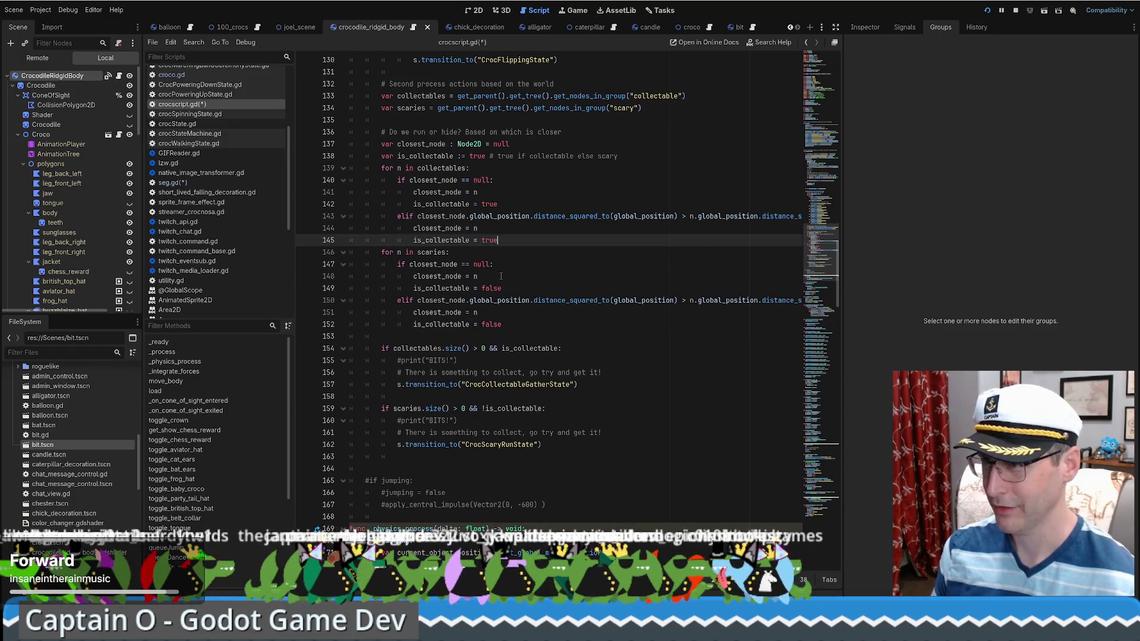
{"action": "scroll", "coordinate": [575, 253], "scroll_direction": "down", "scroll_amount": 2}
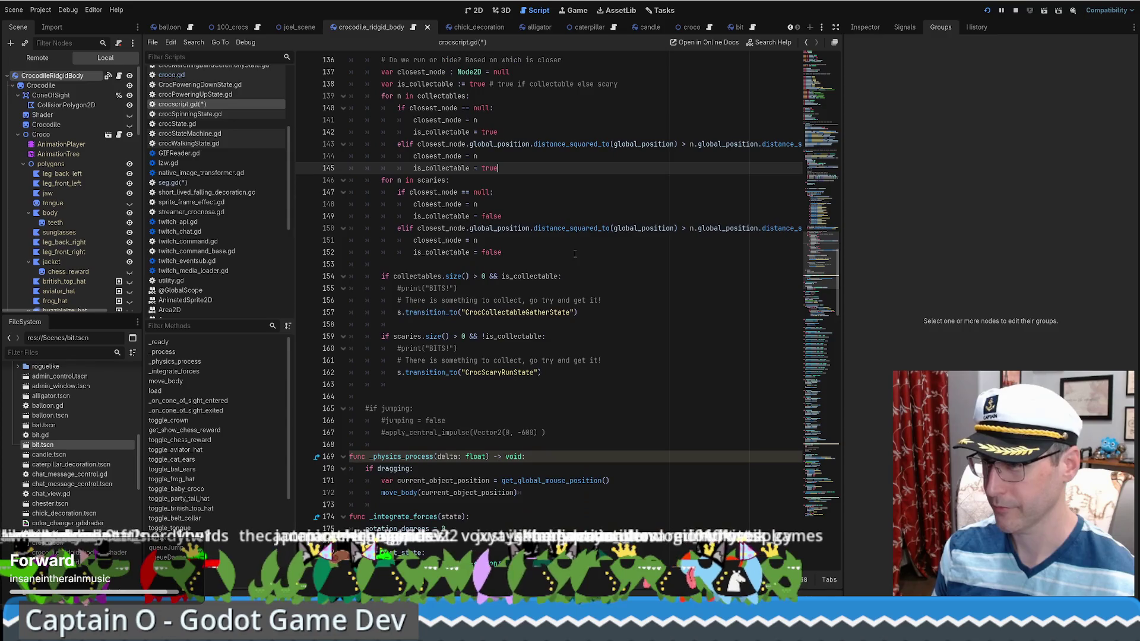
{"action": "mouse_move", "coordinate": [421, 277]}
{"action": "left_mouse_down"}
{"action": "mouse_move", "coordinate": [457, 295]}
{"action": "mouse_move", "coordinate": [454, 360]}
{"action": "left_mouse_up"}
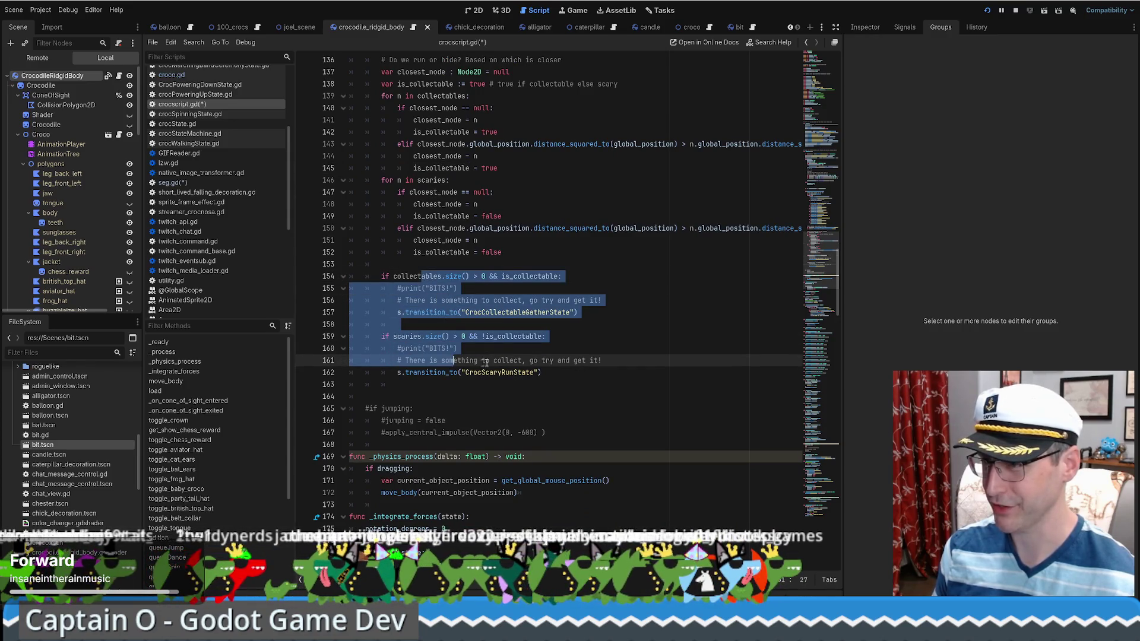
{"action": "left_click", "coordinate": [629, 336]}
{"action": "double_click", "coordinate": [532, 313]}
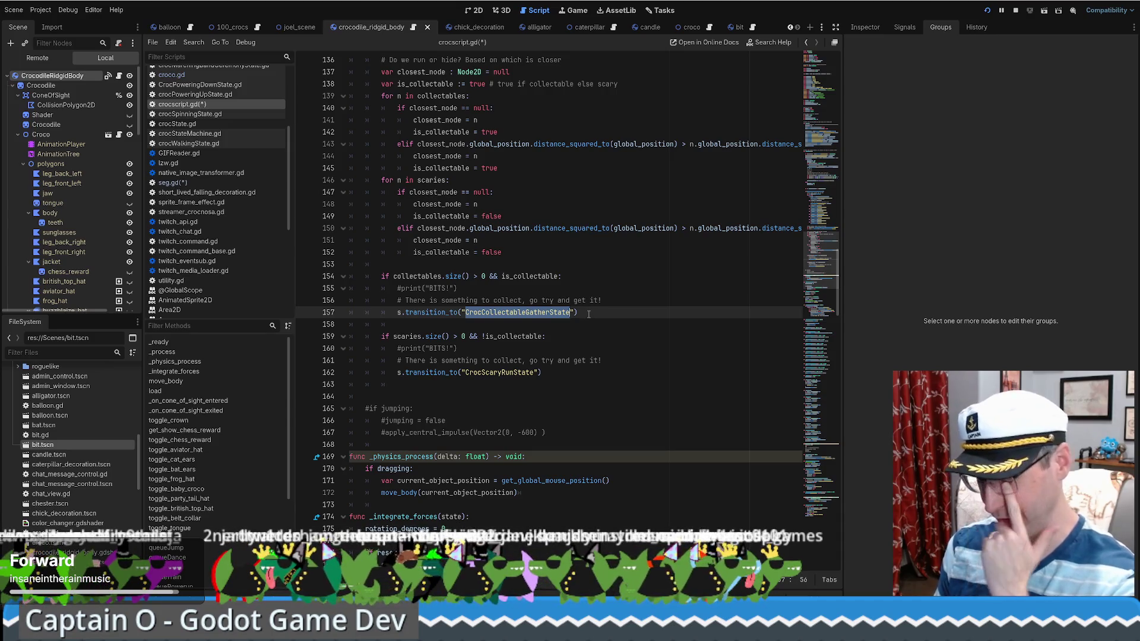
- Reselect the CrocCollectableGatherState name in the transition code and scroll through the script
{"action": "double_click", "coordinate": [515, 373]}
{"action": "key", "text": "End"}
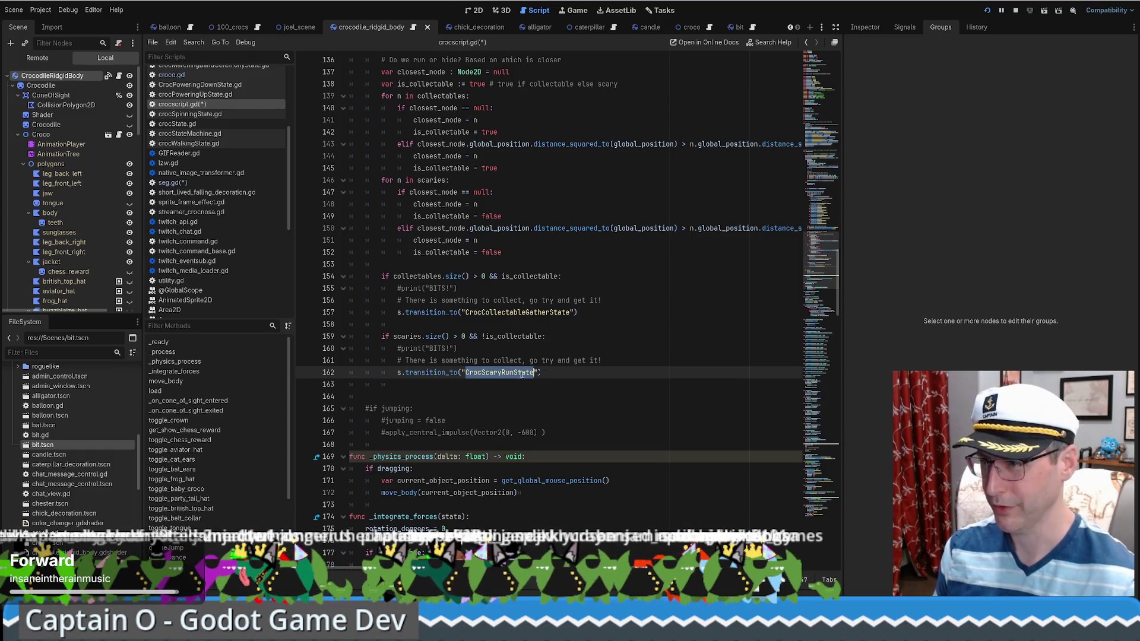
{"action": "left_click", "coordinate": [528, 313]}
{"action": "double_click", "coordinate": [530, 317]}
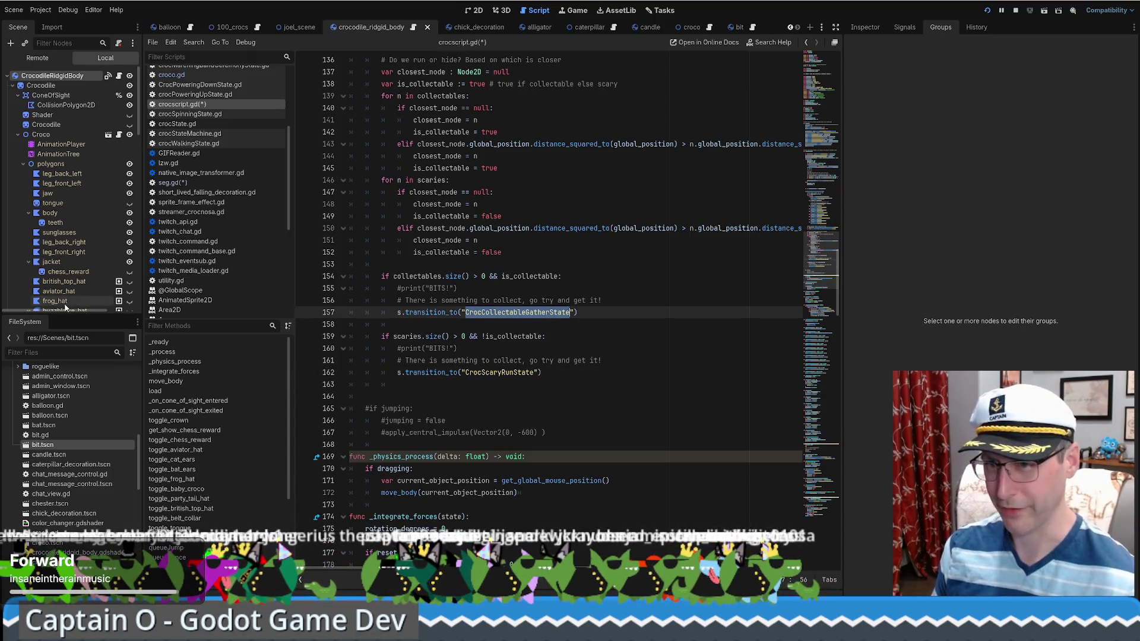
{"action": "scroll", "coordinate": [71, 235], "scroll_direction": "down", "scroll_amount": 5}
{"action": "scroll", "coordinate": [67, 462], "scroll_direction": "down", "scroll_amount": 5}
{"action": "scroll", "coordinate": [67, 462], "scroll_direction": "up", "scroll_amount": 10}
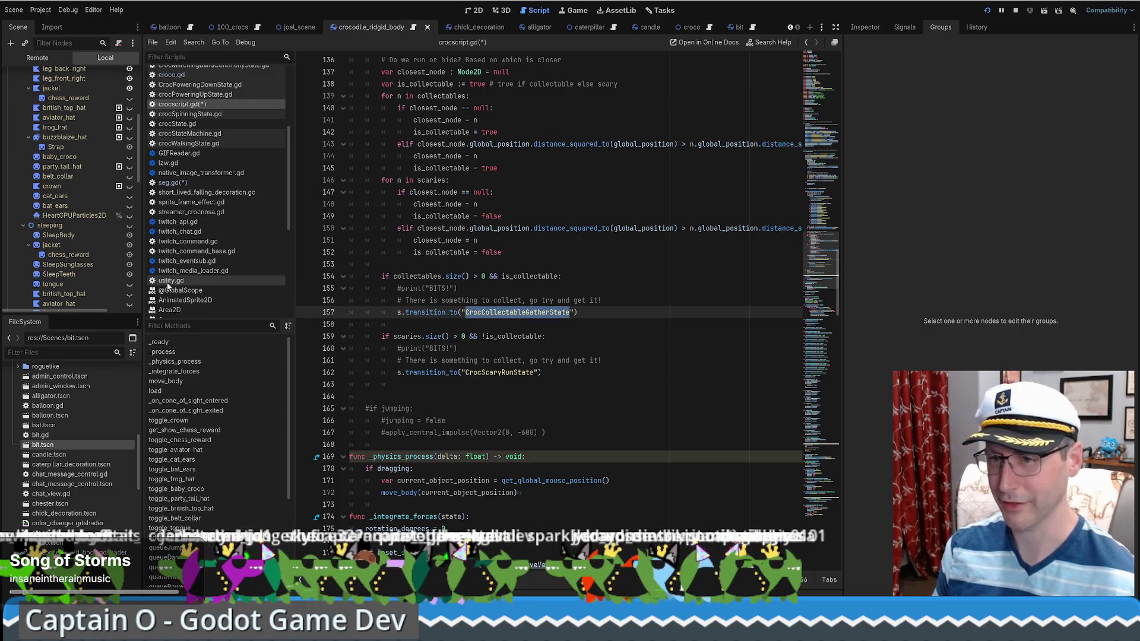
{"action": "scroll", "coordinate": [77, 208], "scroll_direction": "down", "scroll_amount": 10}
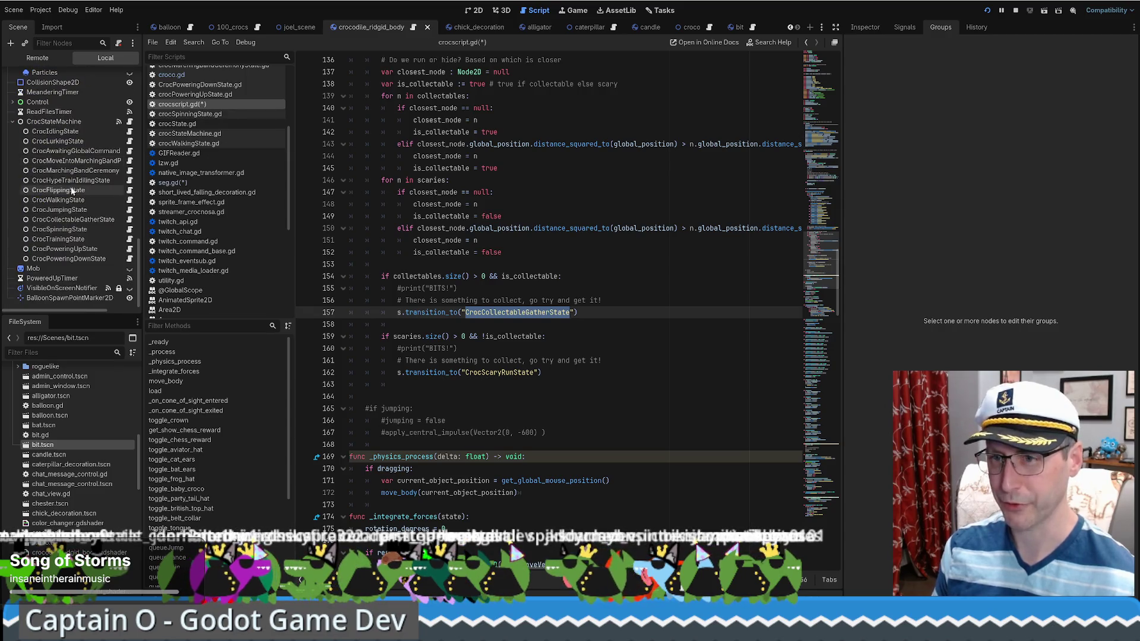
- Duplicate the CrocCollectableGatherState node, rename the copy CrocScaryRunState, and bring up its script
{"action": "left_click", "coordinate": [90, 219]}
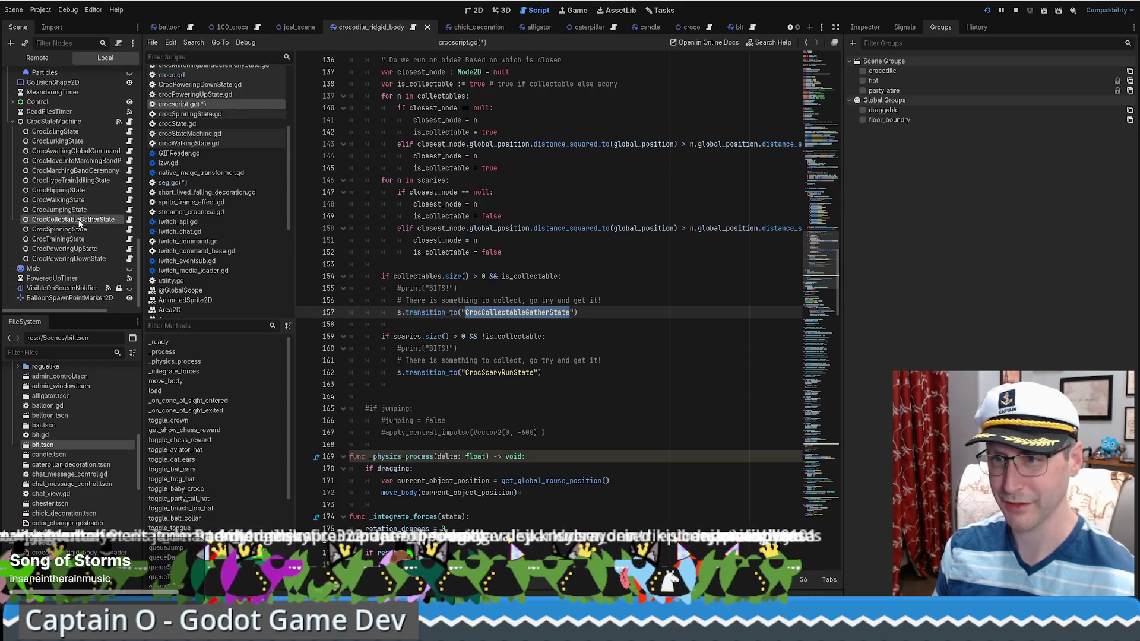
{"action": "key", "text": "ctrl+d"}
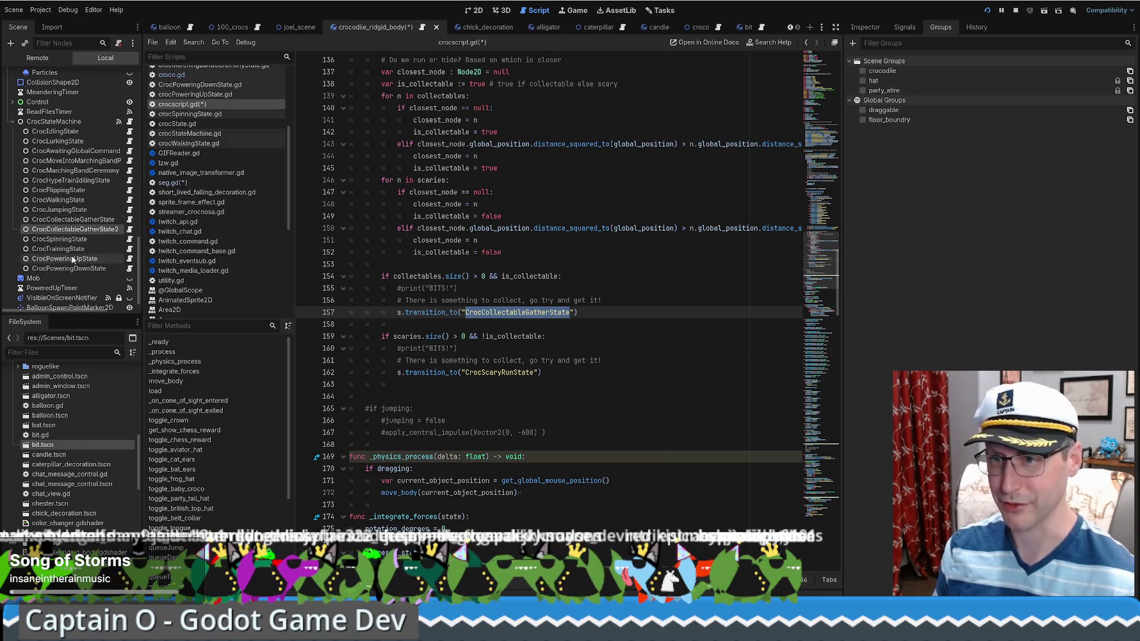
{"action": "double_click", "coordinate": [103, 231]}
{"action": "key", "text": "BackSpace"}
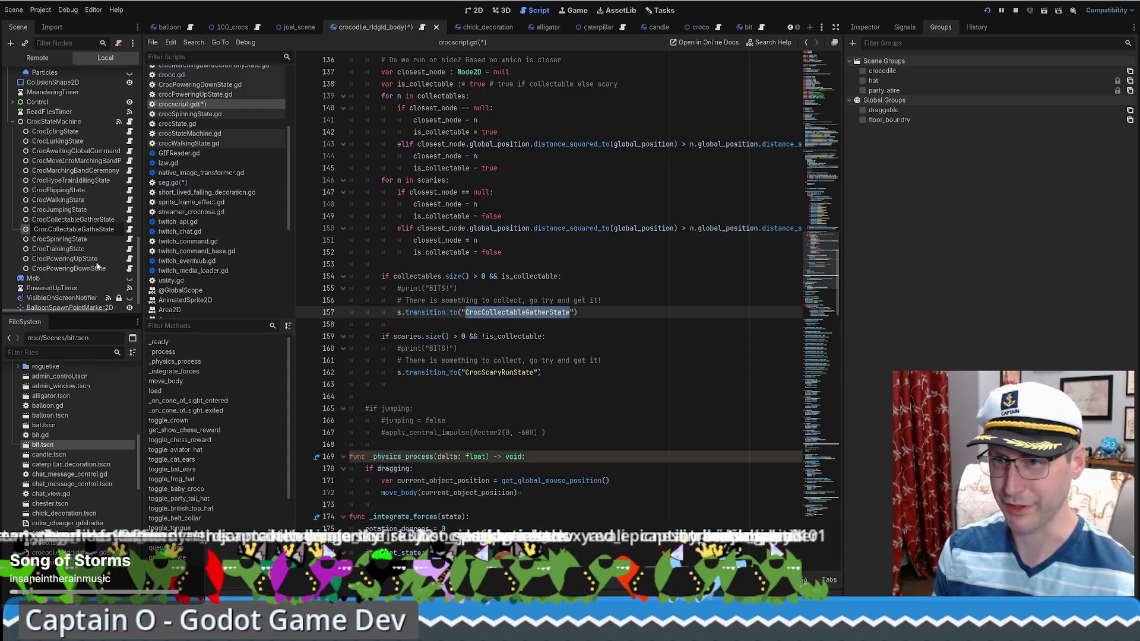
{"action": "key", "text": "BackSpace"}
{"action": "key", "text": "BackSpace"}
{"action": "key", "text": "BackSpace"}
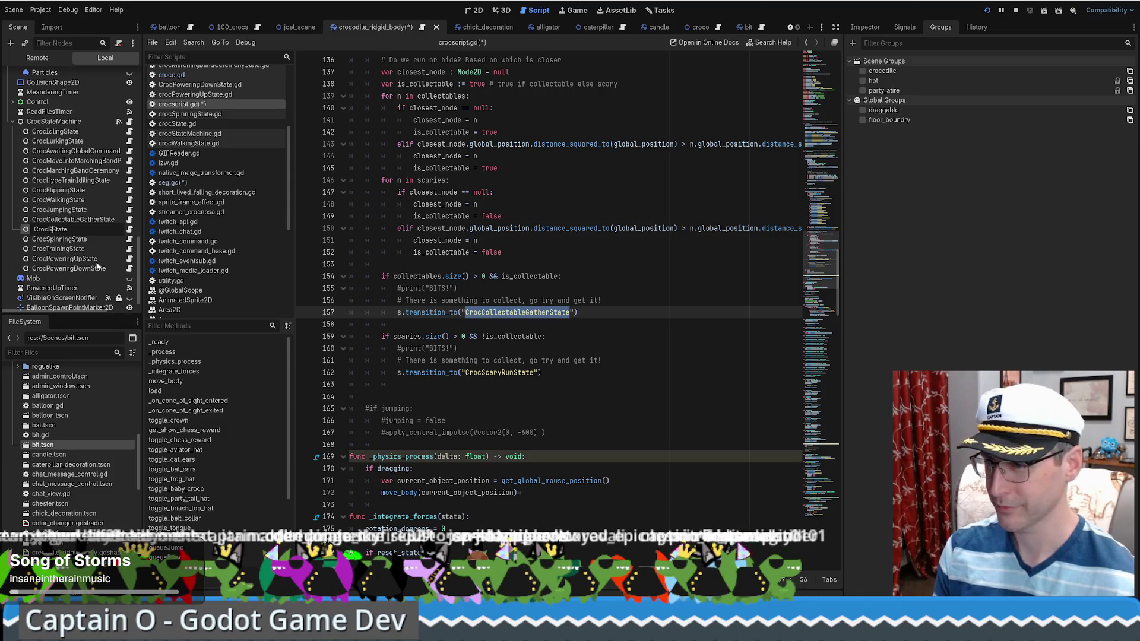
{"action": "type", "text": "ScaryRun"}
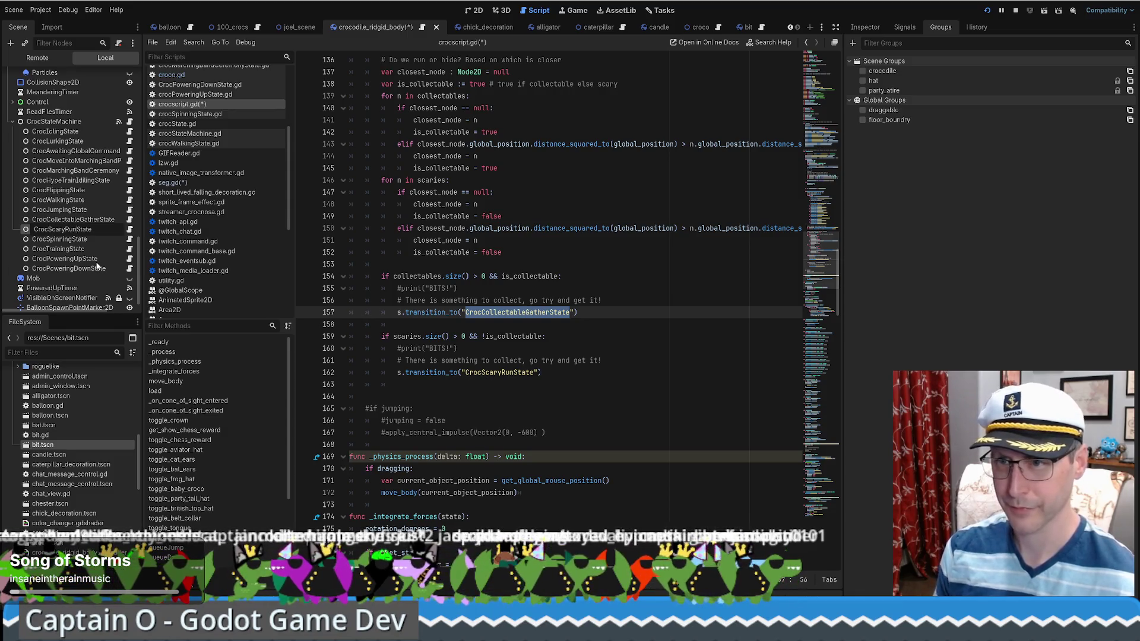
{"action": "key", "text": "Return"}
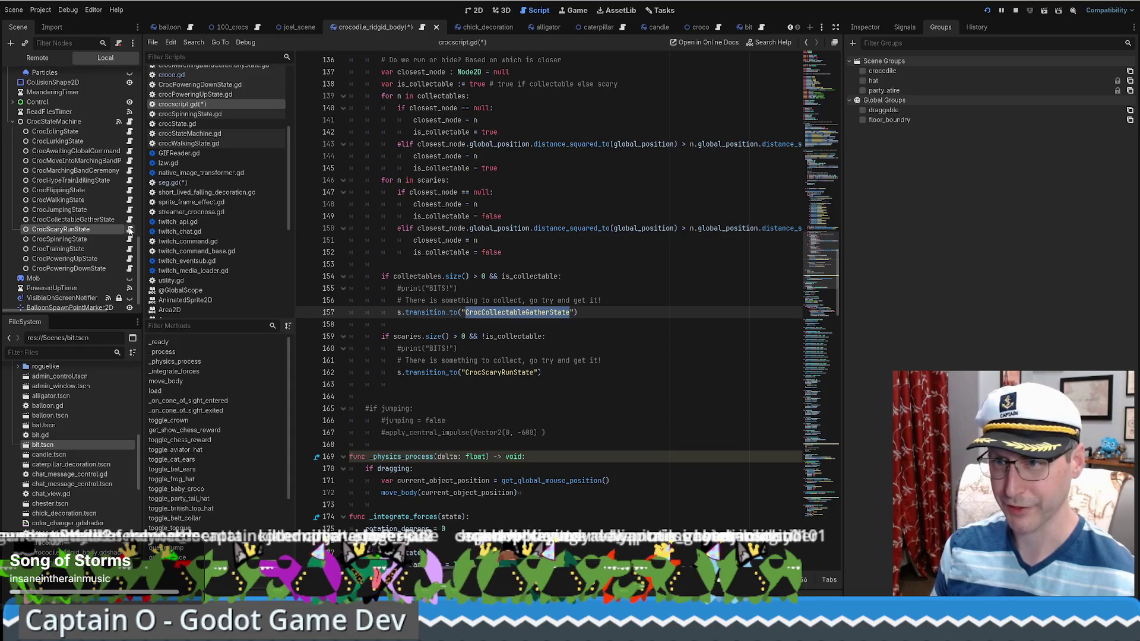
{"action": "left_click", "coordinate": [129, 229]}
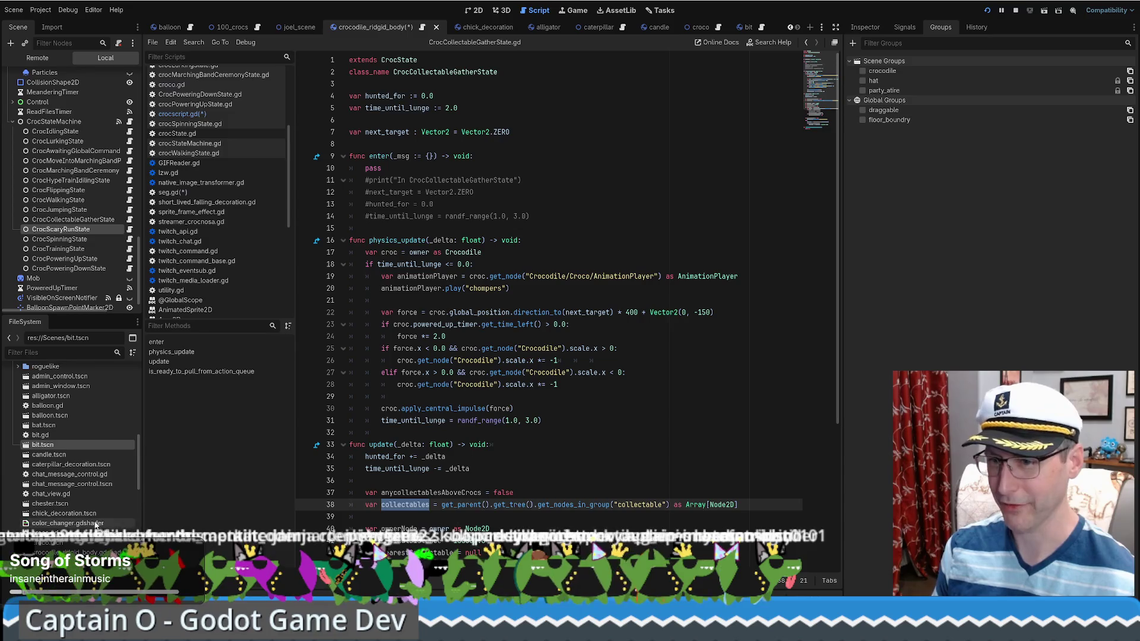
- Duplicate CrocCollectableGatherState.gd in FileSystem as CrocScaryRunState.gd
{"action": "scroll", "coordinate": [74, 481], "scroll_direction": "down", "scroll_amount": 5}
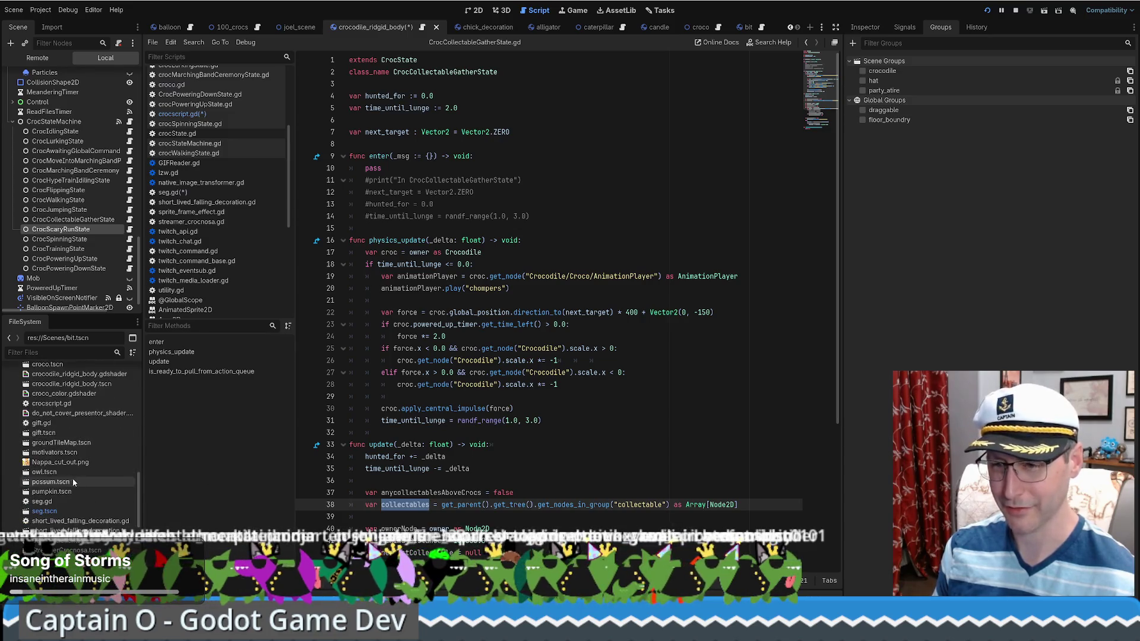
{"action": "scroll", "coordinate": [77, 487], "scroll_direction": "up", "scroll_amount": 5}
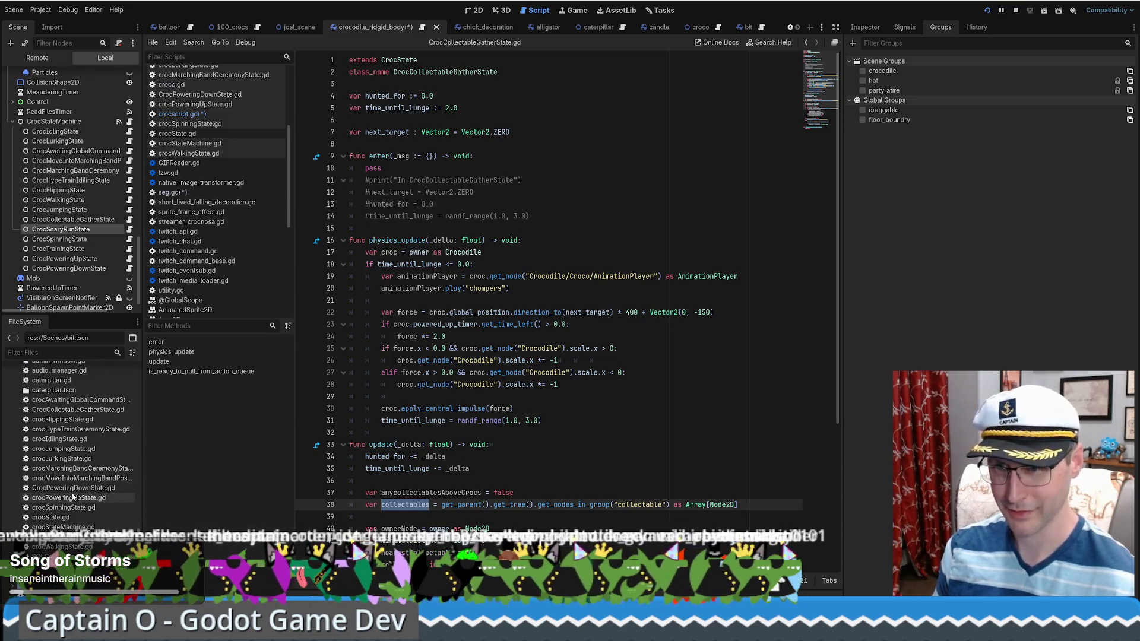
{"action": "left_click", "coordinate": [95, 411]}
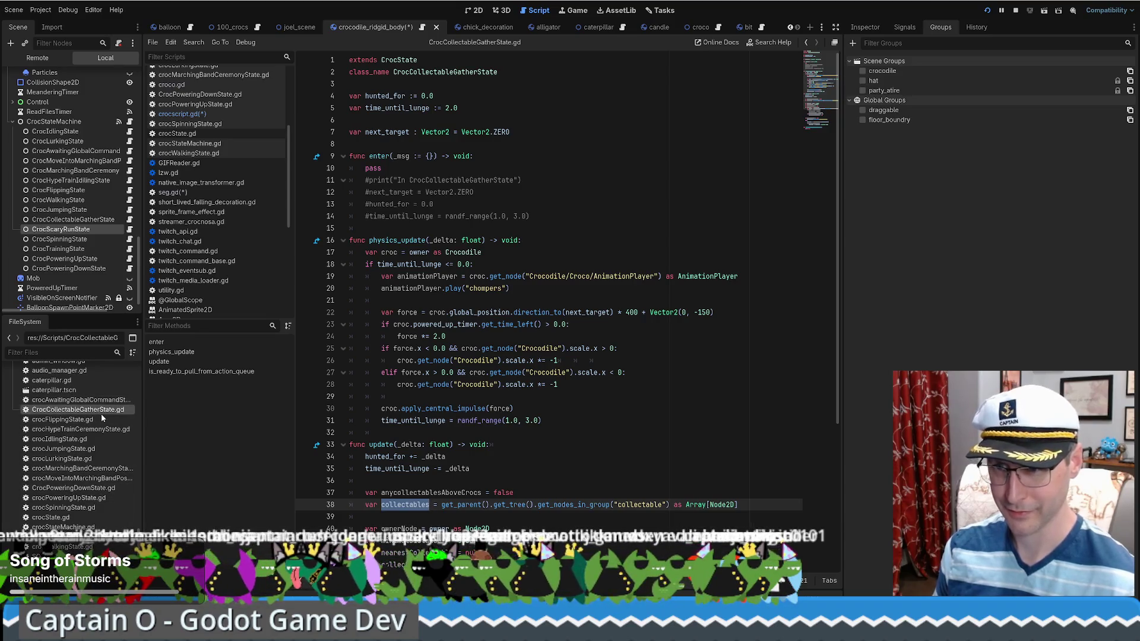
{"action": "key", "text": "ctrl+d"}
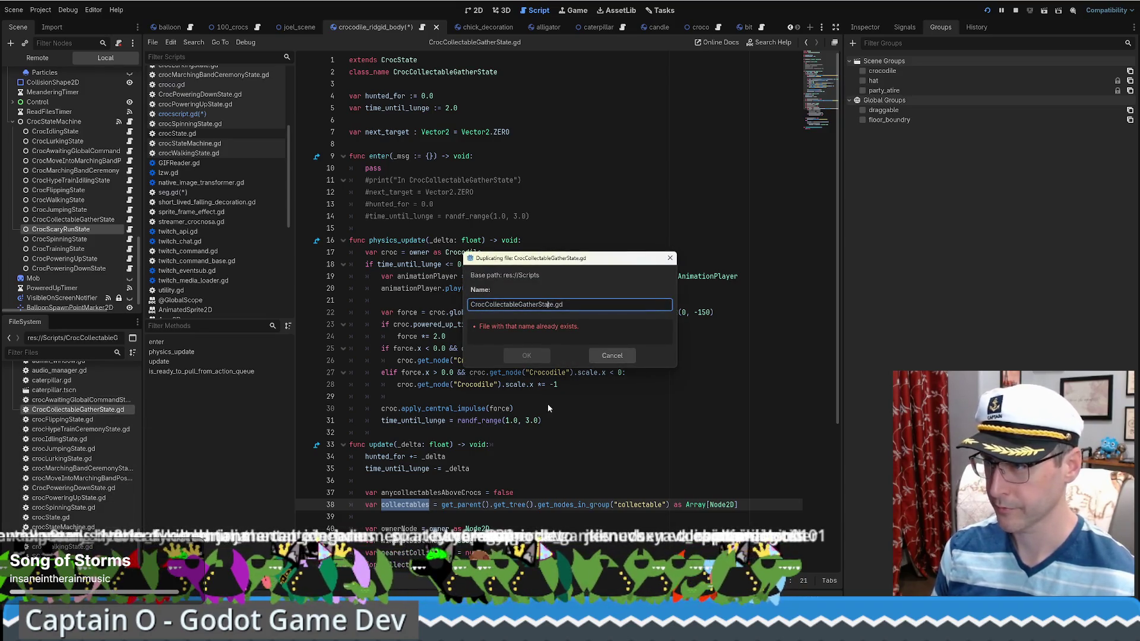
{"action": "key", "text": "BackSpace"}
{"action": "key", "text": "BackSpace"}
{"action": "key", "text": "BackSpace"}
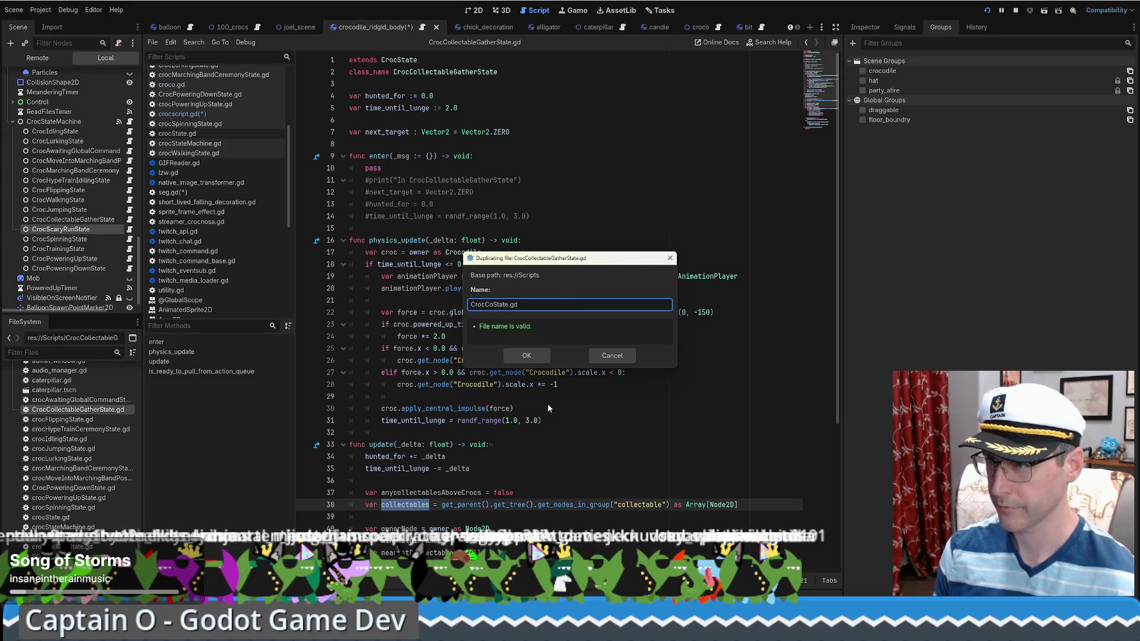
{"action": "type", "text": "ScaryRun"}
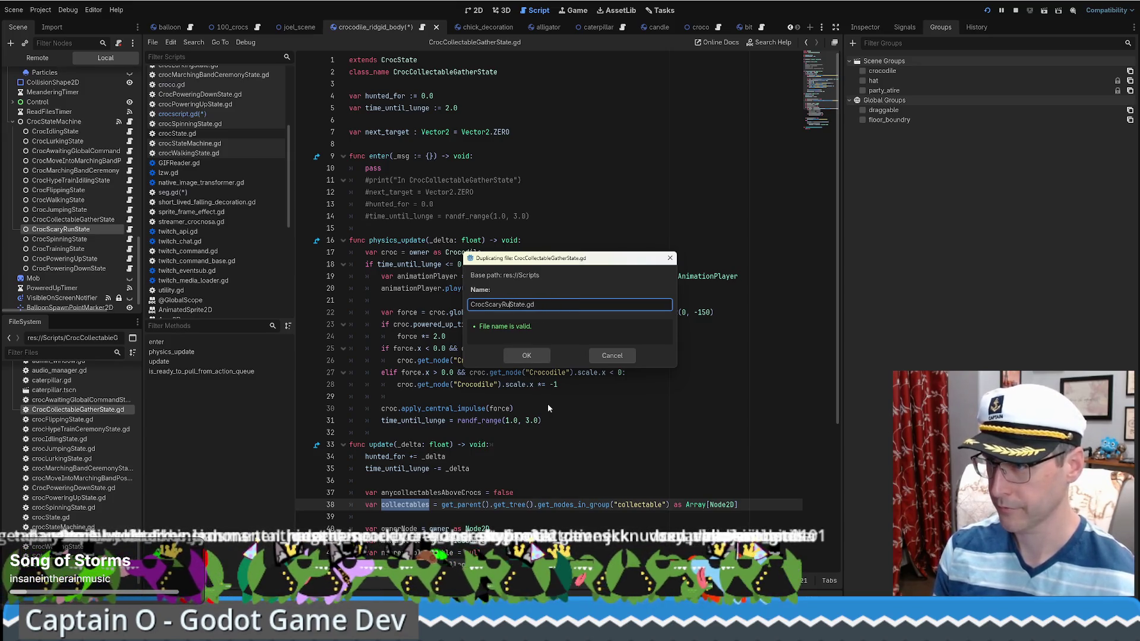
{"action": "left_click", "coordinate": [525, 355]}
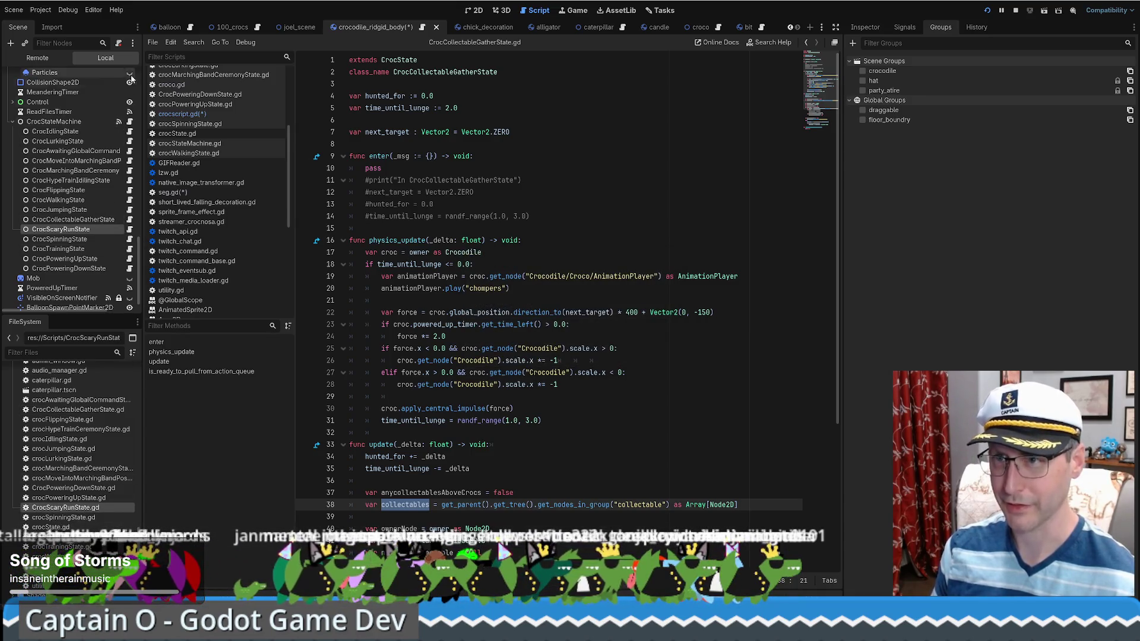
- Swap the node's script for CrocScaryRunState.gd and select CollectableGather in its class_name
{"action": "left_click", "coordinate": [118, 47]}
{"action": "left_click_drag", "start_coordinate": [63, 508], "coordinate": [86, 231]}
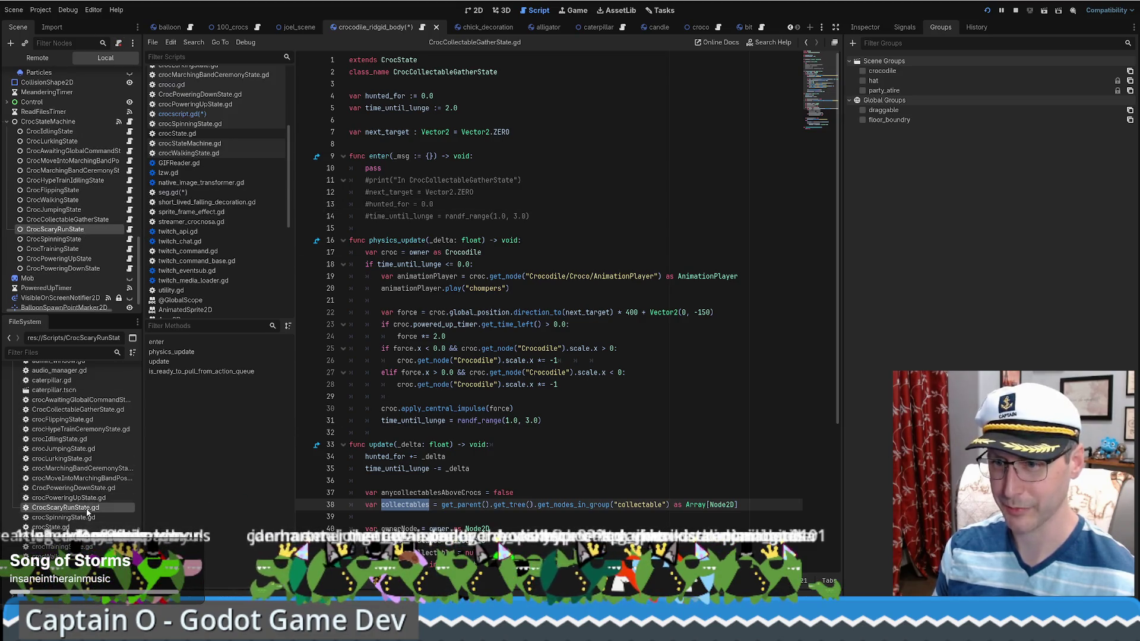
{"action": "double_click", "coordinate": [87, 509]}
{"action": "left_click_drag", "start_coordinate": [409, 72], "coordinate": [482, 72]}
- Rename the class to CrocScaryRunState and add '# For running away from the nearest scary thing'
{"action": "type", "text": "ScaryRun"}
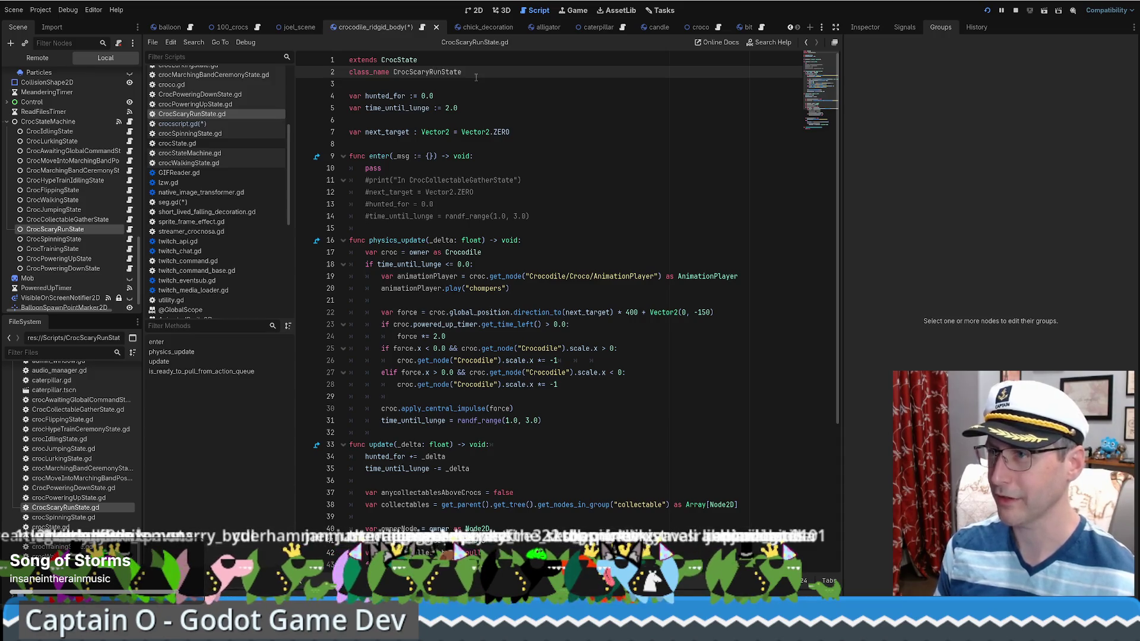
{"action": "key", "text": "Return"}
{"action": "key", "text": "Return"}
{"action": "type", "text": "#"}
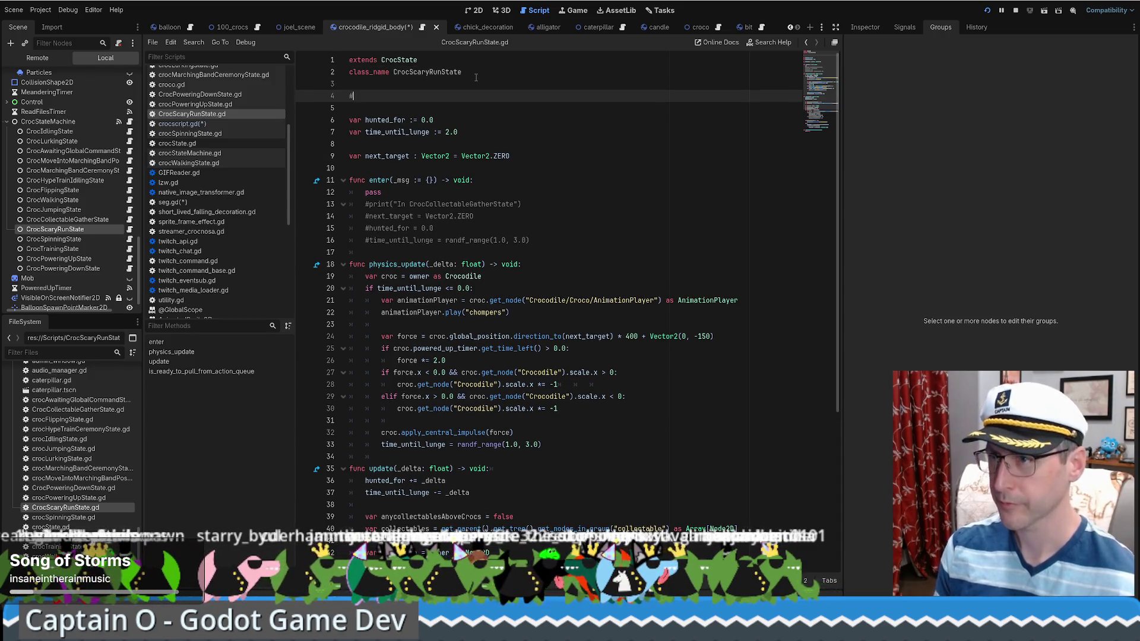
{"action": "type", "text": " For runnwa"}
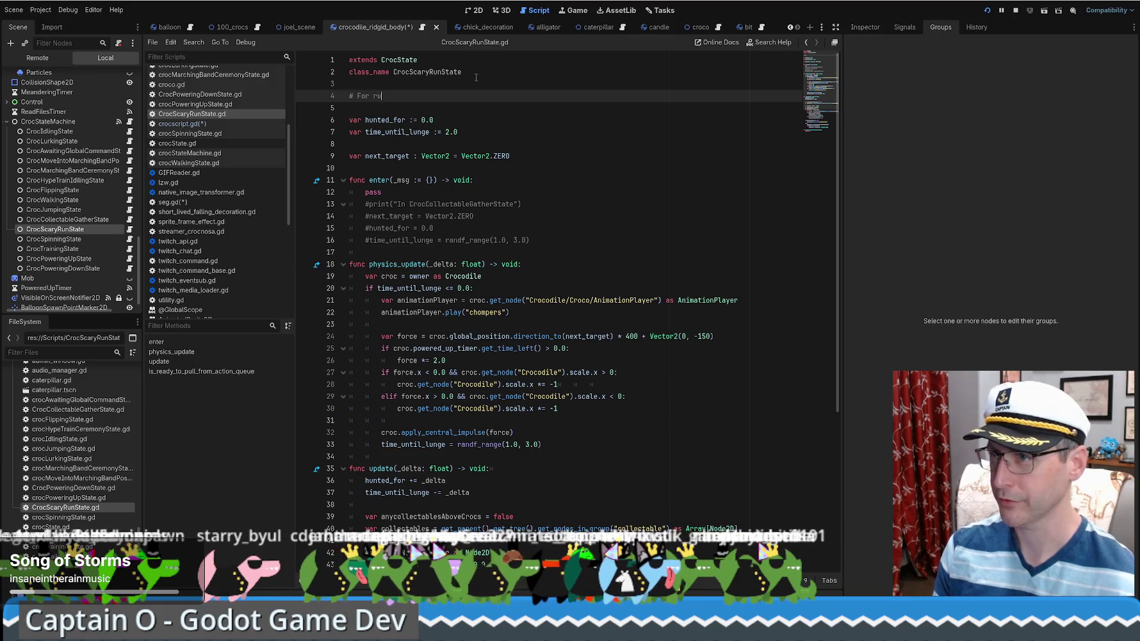
{"action": "key", "text": "BackSpace"}
{"action": "key", "text": "BackSpace"}
{"action": "key", "text": "BackSpace"}
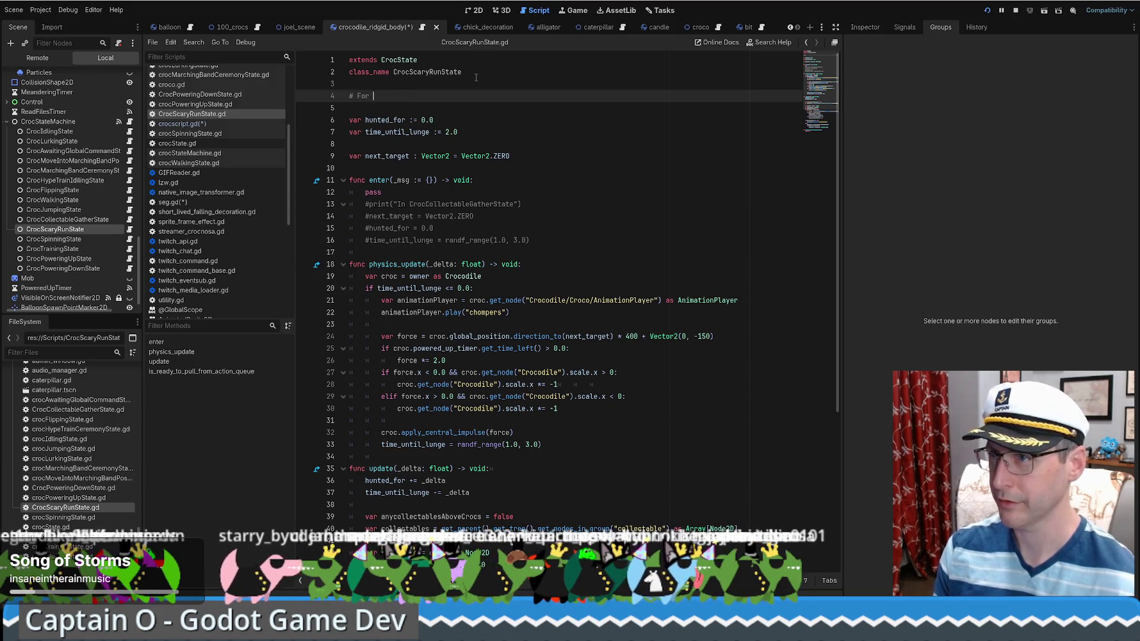
{"action": "type", "text": "running away from the "}
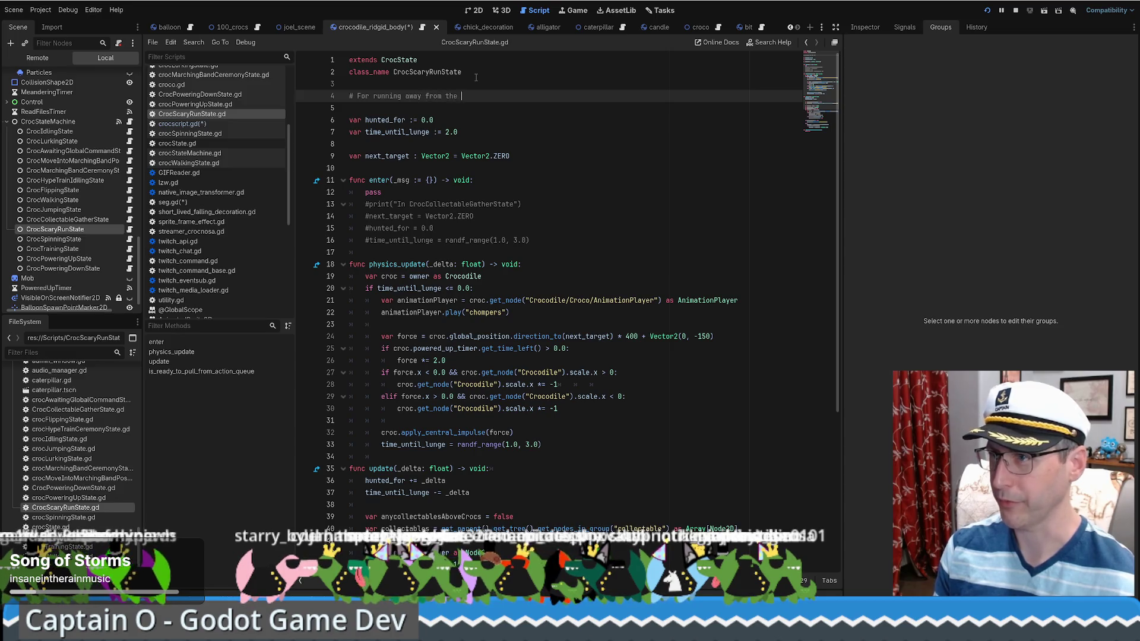
{"action": "type", "text": "nearest scary thing"}
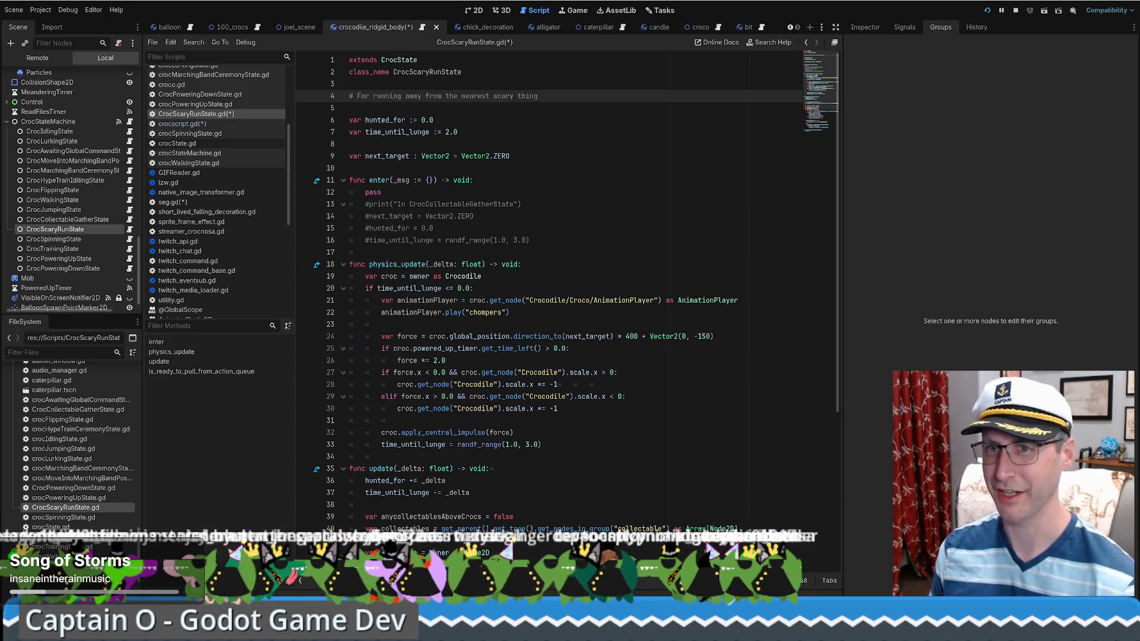
- Negate the lunge force multiplier to -400 in the run state's physics update
{"action": "left_click", "coordinate": [568, 264]}
{"action": "scroll", "coordinate": [568, 264], "scroll_direction": "down", "scroll_amount": 1}
{"action": "scroll", "coordinate": [569, 267], "scroll_direction": "up", "scroll_amount": 1}
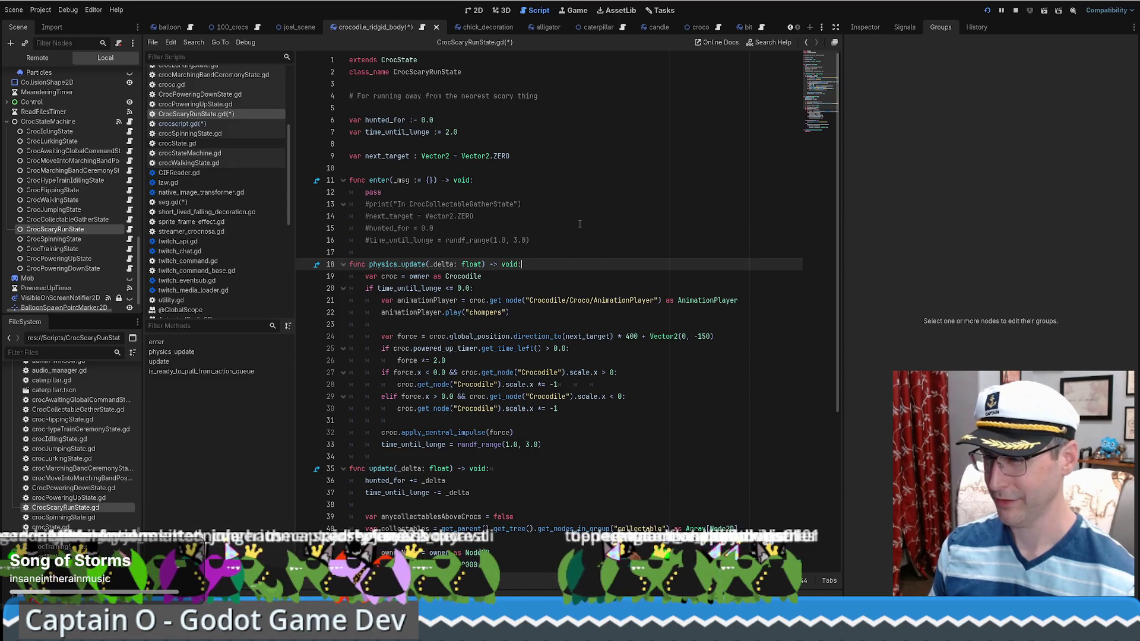
{"action": "scroll", "coordinate": [580, 224], "scroll_direction": "down", "scroll_amount": 1}
{"action": "double_click", "coordinate": [580, 277]}
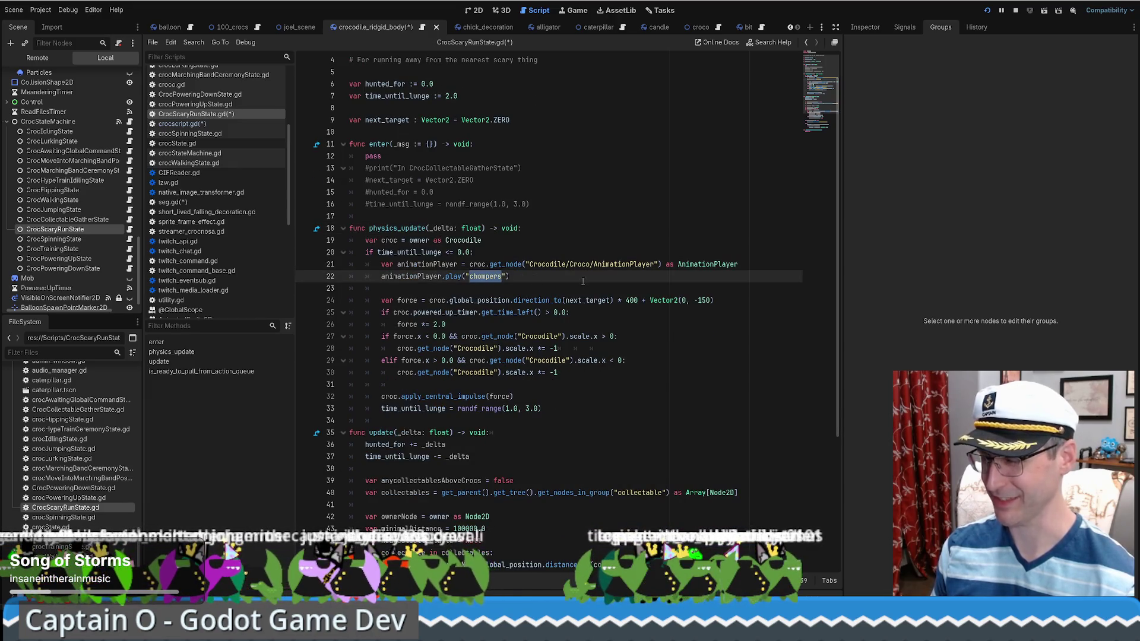
{"action": "scroll", "coordinate": [581, 282], "scroll_direction": "down", "scroll_amount": 1}
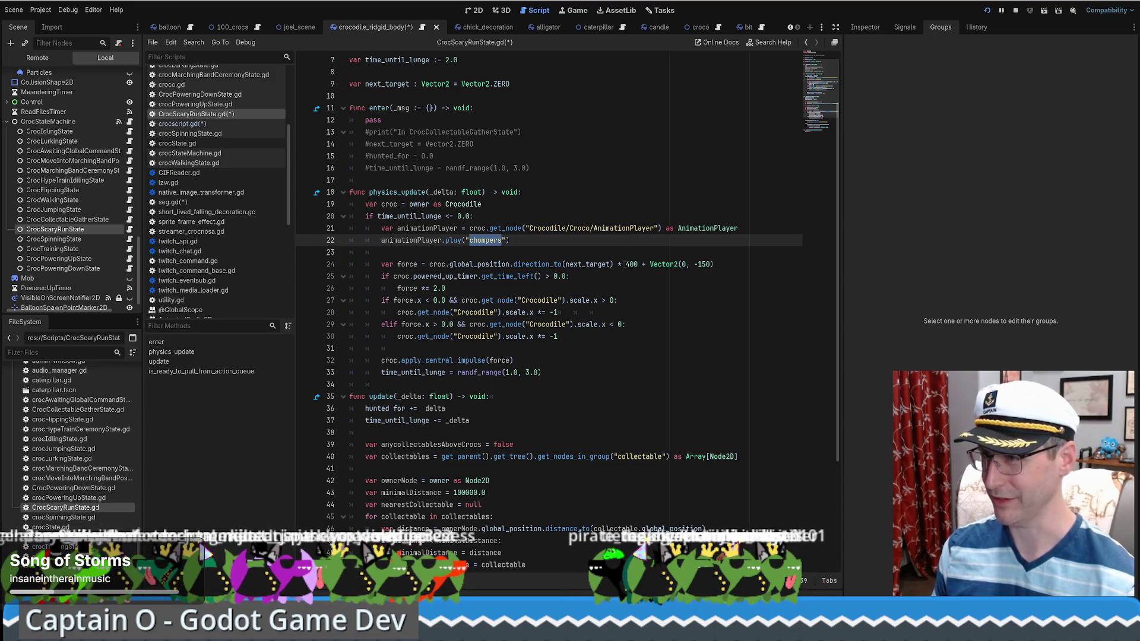
{"action": "left_click", "coordinate": [625, 265]}
{"action": "type", "text": "-"}
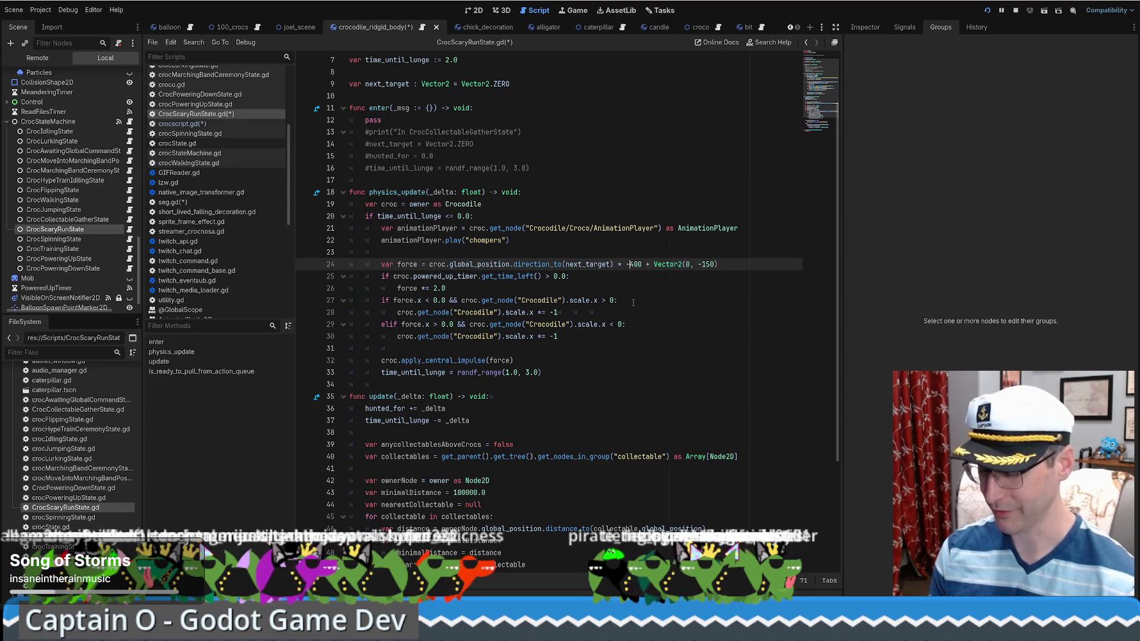
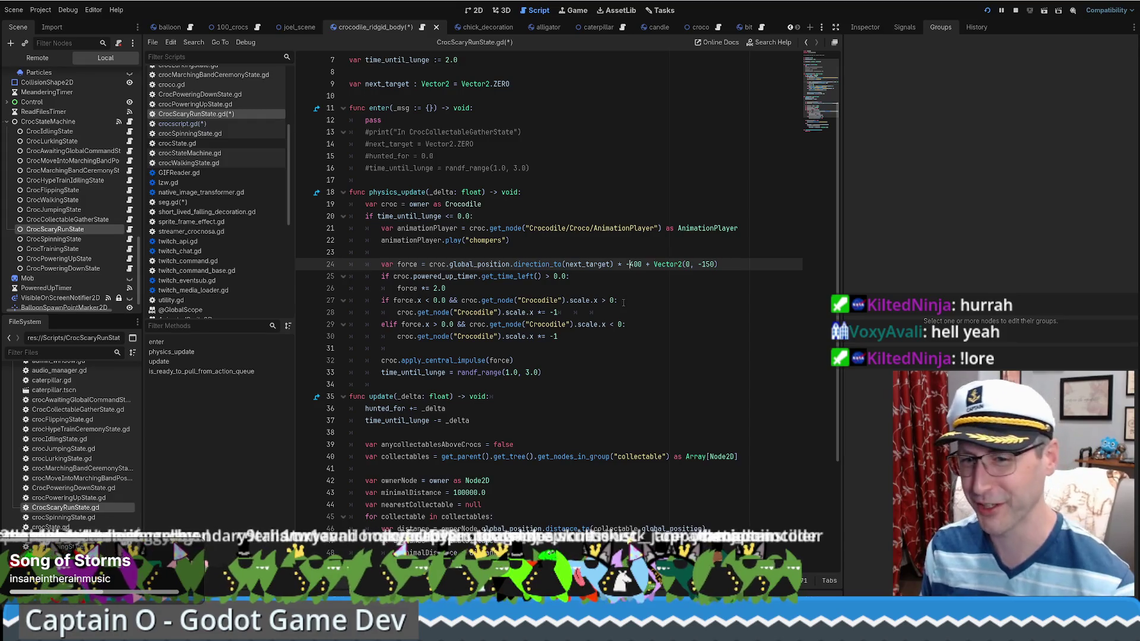
- Look over the lunge logic on lines 27–35 of CrocScaryRunState.gd
{"action": "left_click", "coordinate": [596, 300]}
{"action": "scroll", "coordinate": [599, 302], "scroll_direction": "down", "scroll_amount": 2}
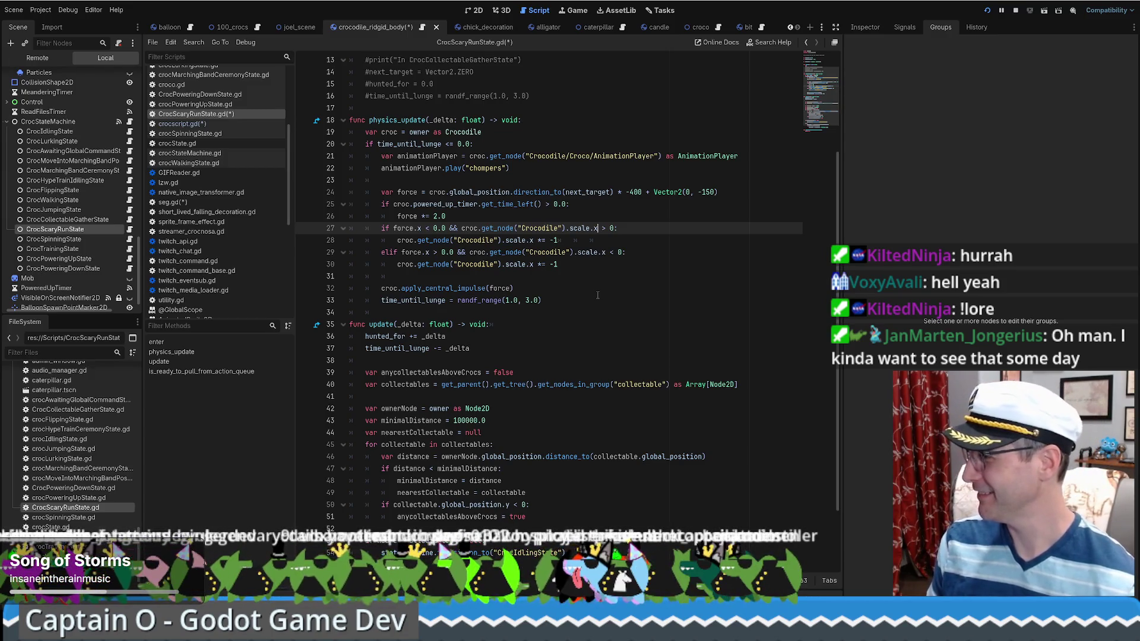
{"action": "left_click", "coordinate": [575, 275]}
{"action": "scroll", "coordinate": [582, 284], "scroll_direction": "up", "scroll_amount": 1}
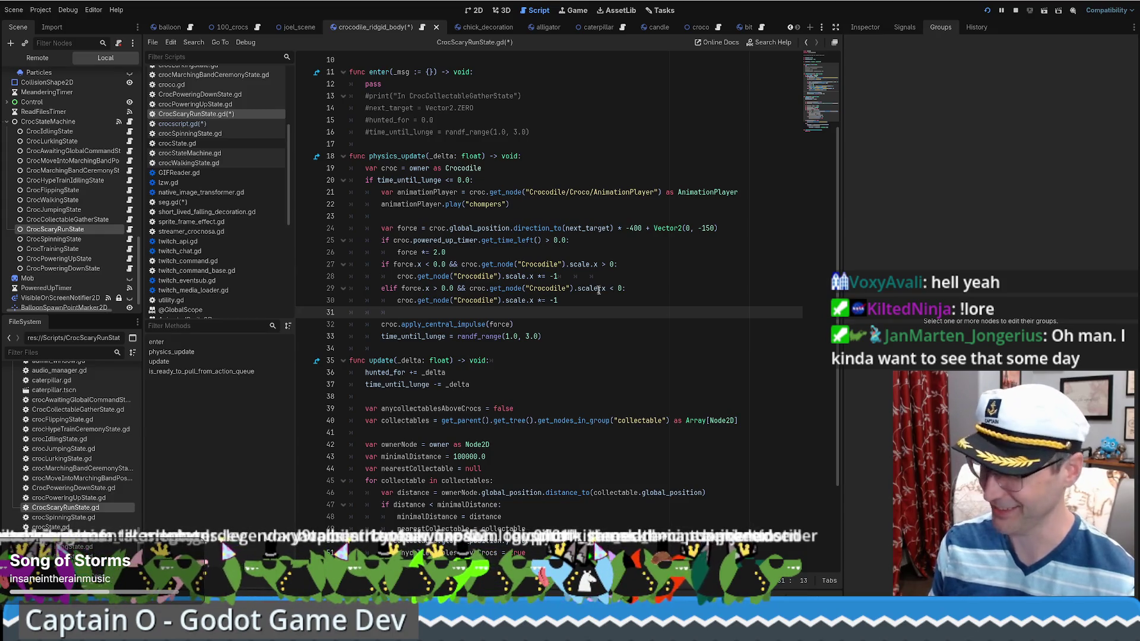
{"action": "scroll", "coordinate": [616, 276], "scroll_direction": "down", "scroll_amount": 1}
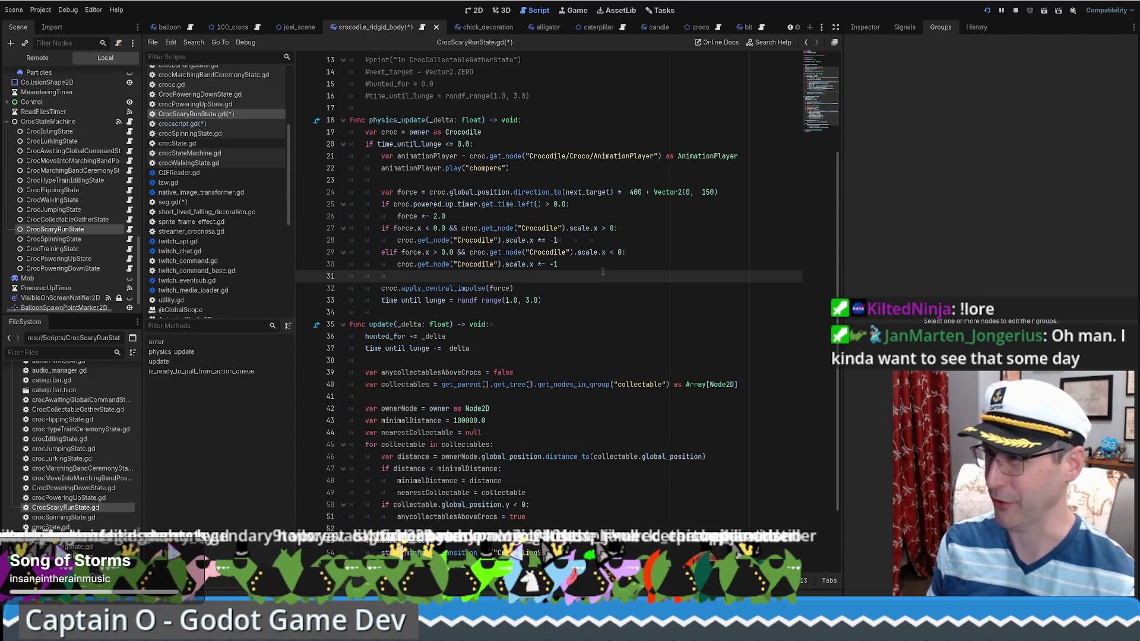
{"action": "scroll", "coordinate": [603, 272], "scroll_direction": "down", "scroll_amount": 1}
{"action": "scroll", "coordinate": [604, 274], "scroll_direction": "up", "scroll_amount": 1}
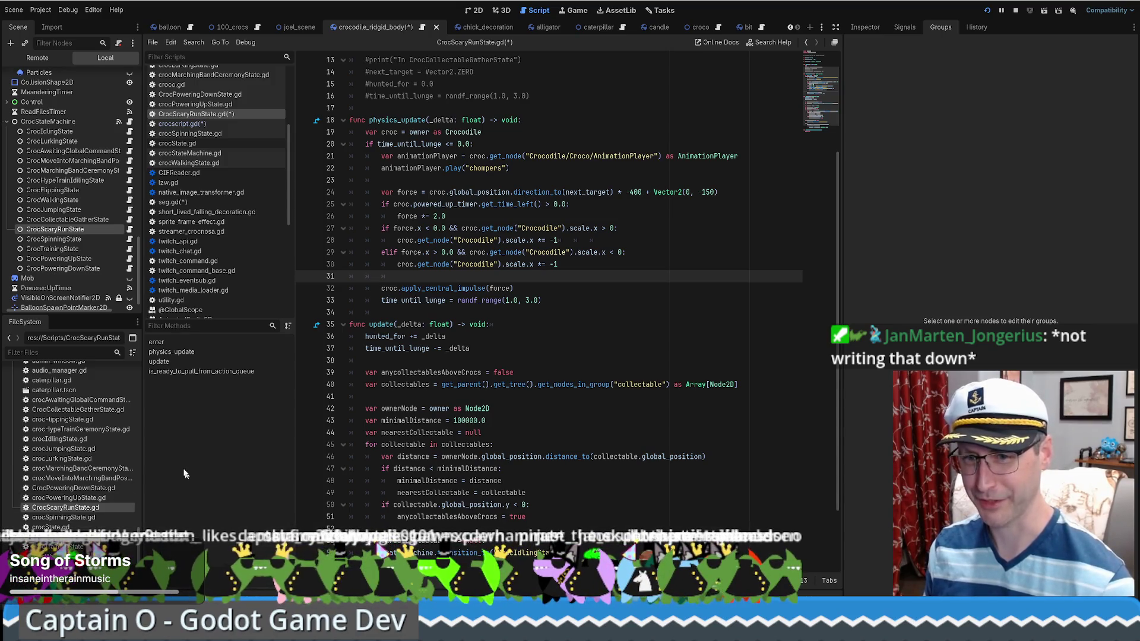
{"action": "left_click", "coordinate": [597, 324]}
{"action": "scroll", "coordinate": [597, 333], "scroll_direction": "down", "scroll_amount": 1}
{"action": "scroll", "coordinate": [597, 336], "scroll_direction": "up", "scroll_amount": 3}
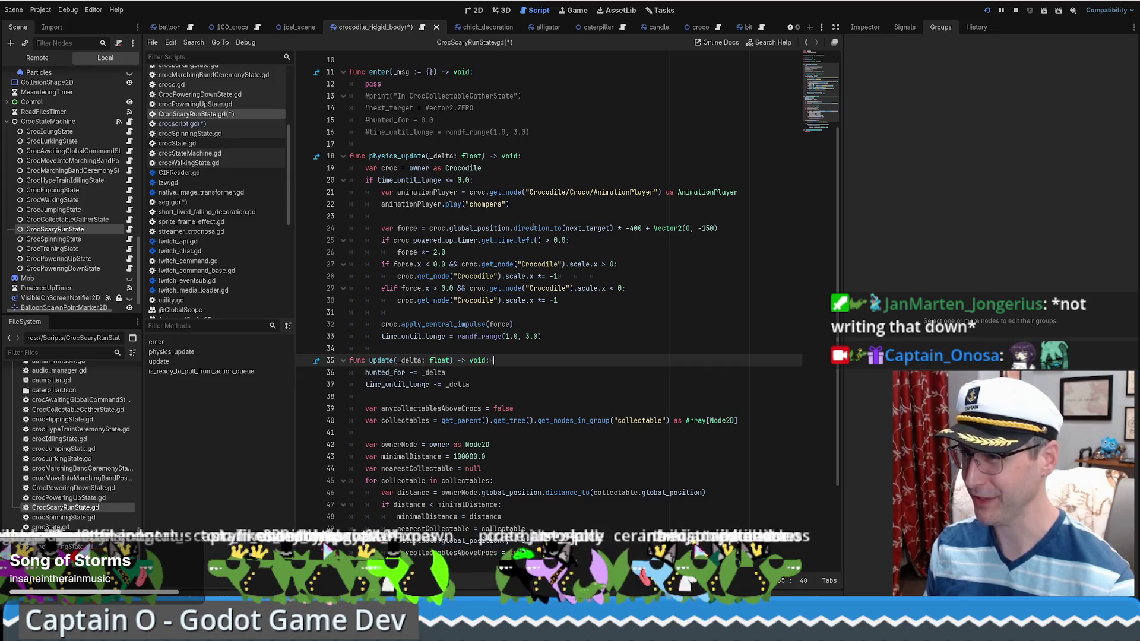
- Inspect the line 24 force direction expression, next_target, and the powered-up timer check
{"action": "left_click_drag", "start_coordinate": [431, 228], "coordinate": [643, 230]}
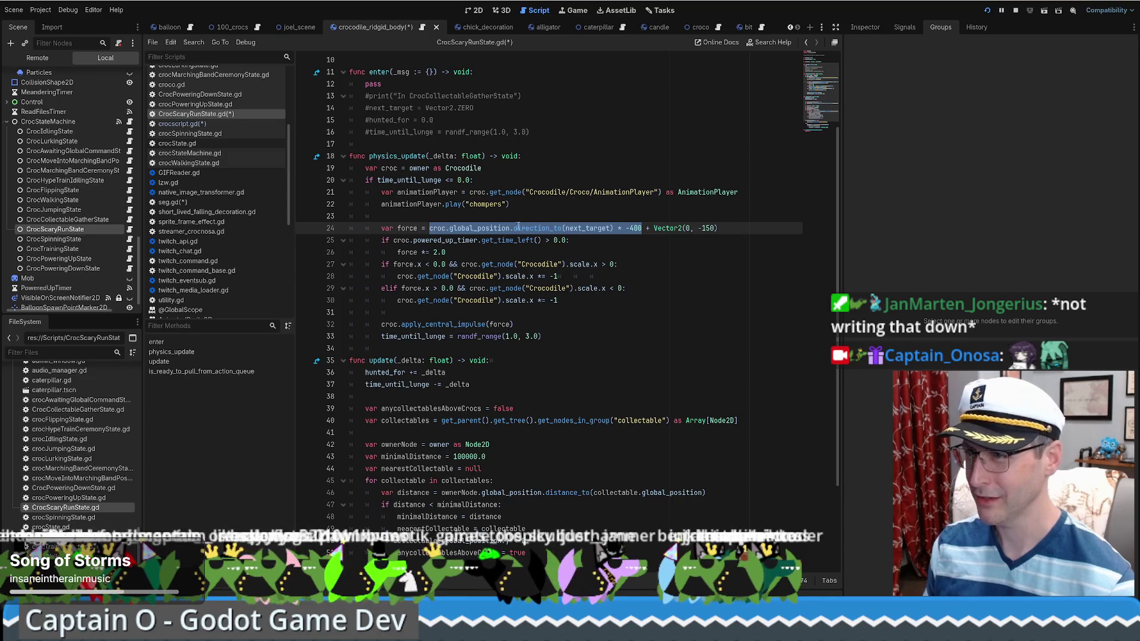
{"action": "double_click", "coordinate": [583, 228]}
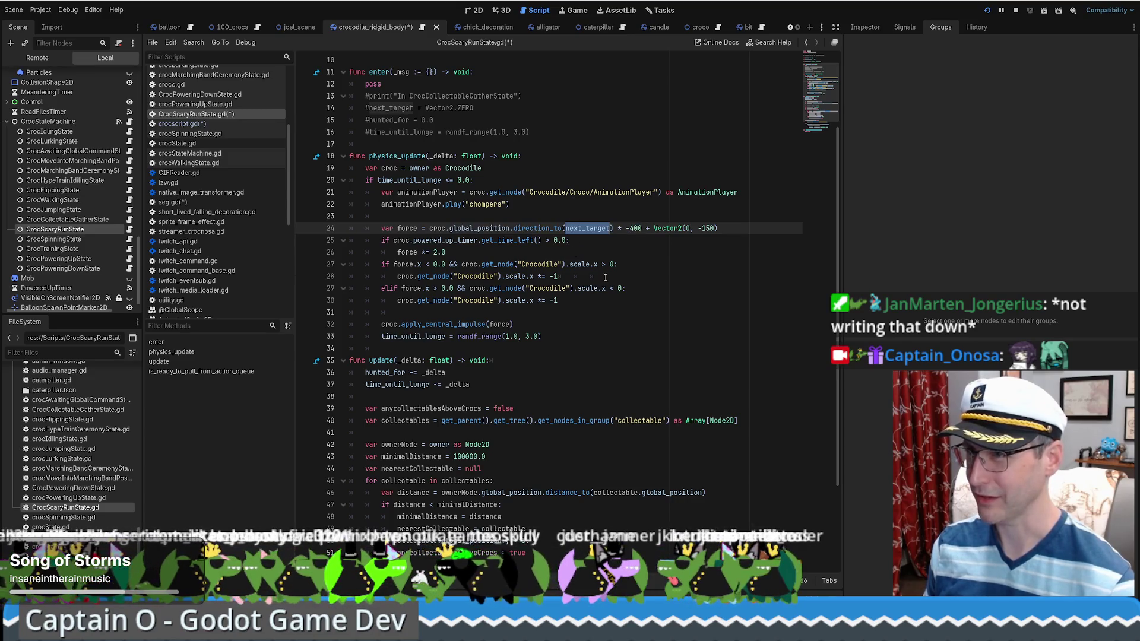
{"action": "mouse_move", "coordinate": [413, 241]}
{"action": "left_mouse_down"}
{"action": "mouse_move", "coordinate": [556, 241]}
{"action": "mouse_move", "coordinate": [559, 264]}
{"action": "left_mouse_up"}
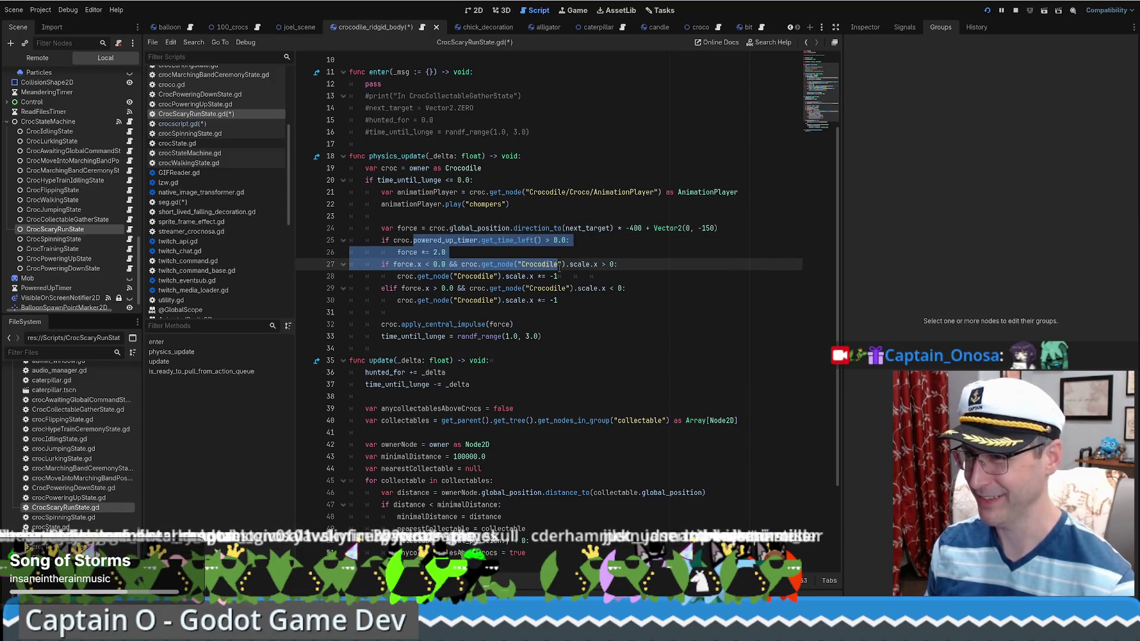
{"action": "left_click", "coordinate": [541, 251]}
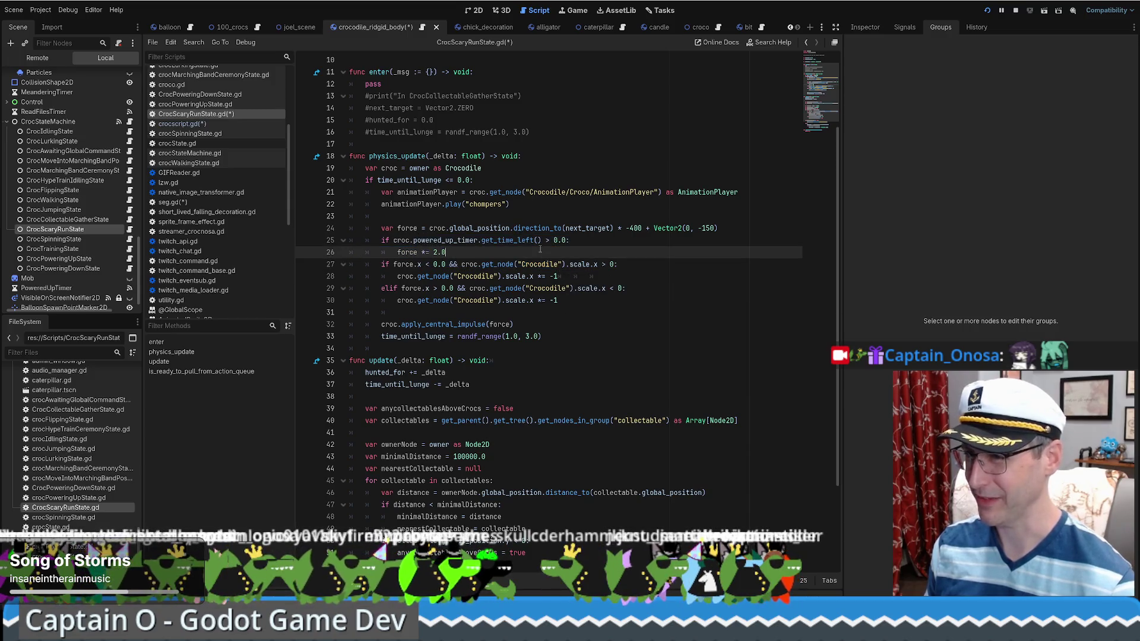
{"action": "left_click", "coordinate": [648, 280]}
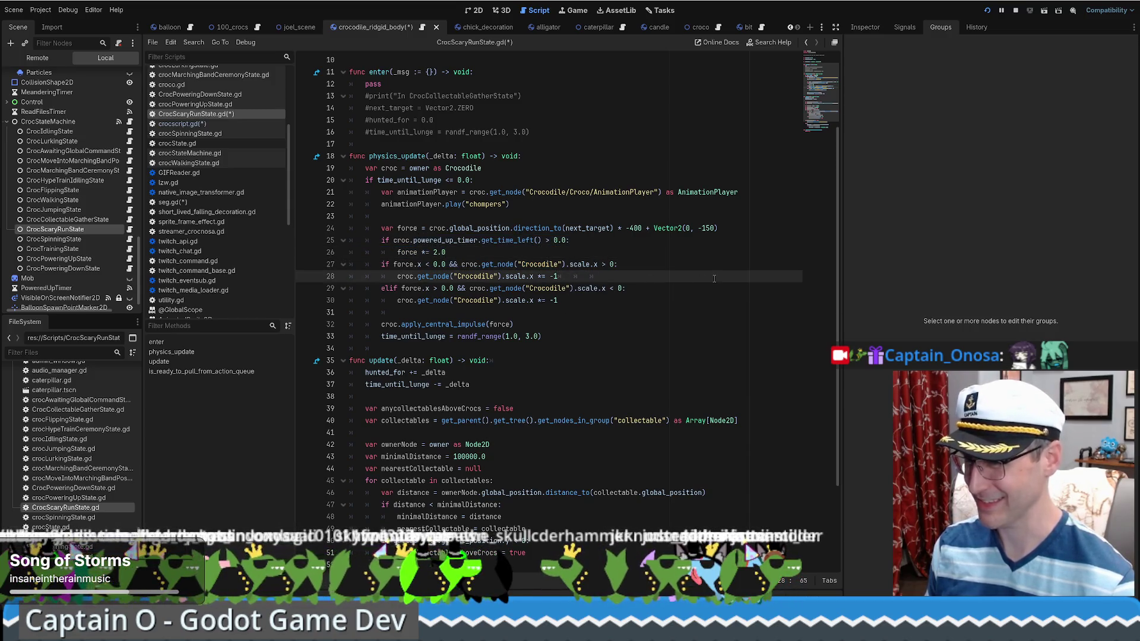
{"action": "scroll", "coordinate": [706, 277], "scroll_direction": "down", "scroll_amount": 1}
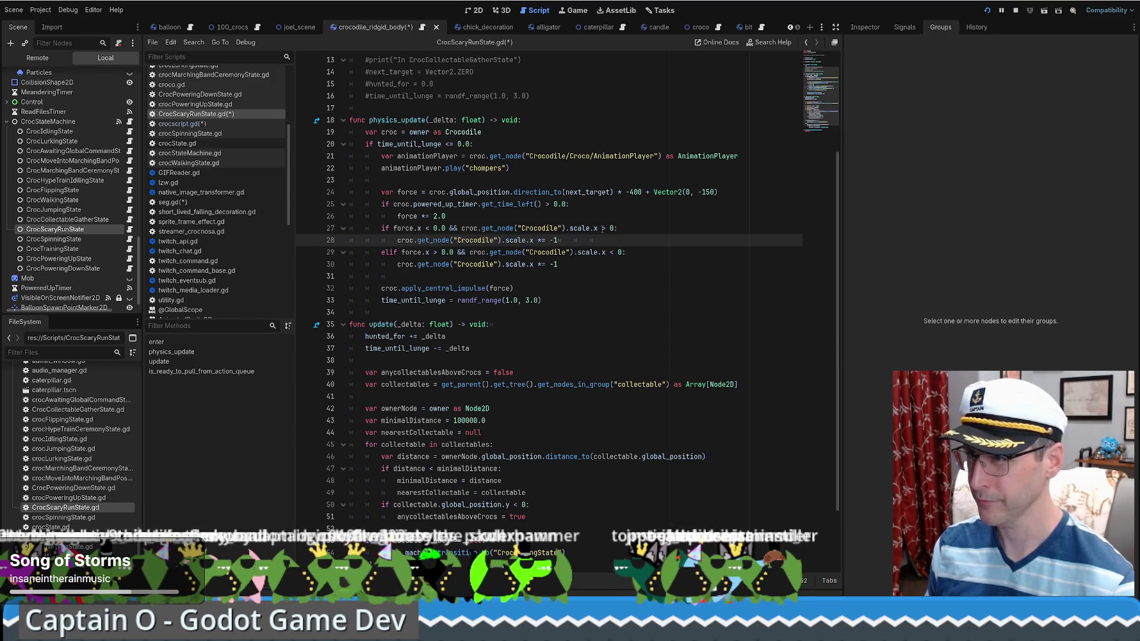
{"action": "left_click", "coordinate": [603, 228]}
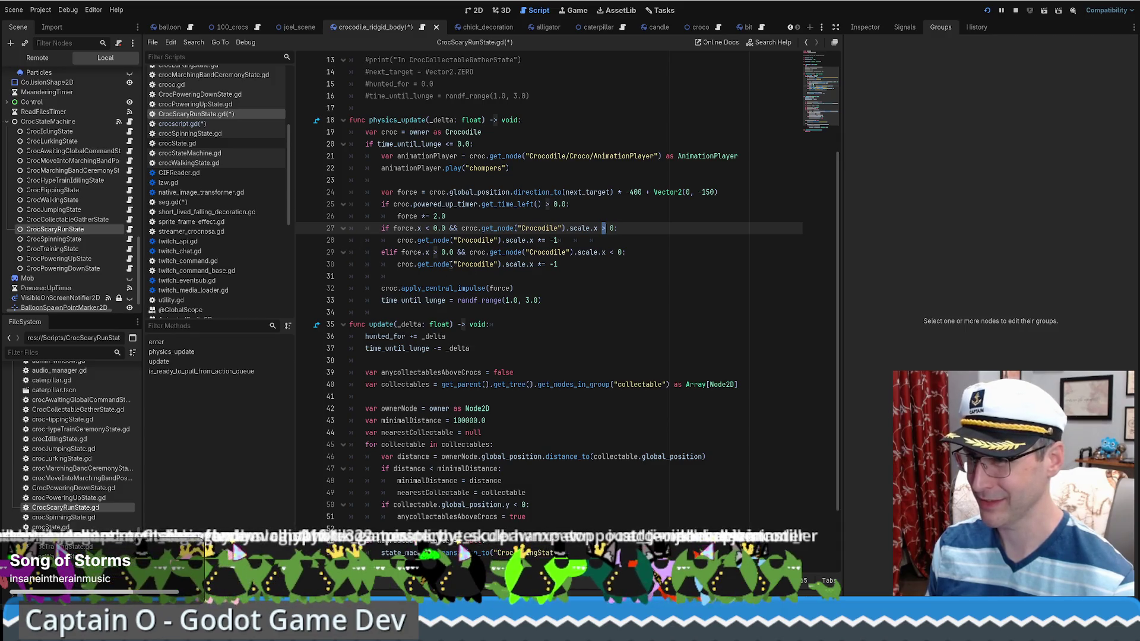
{"action": "scroll", "coordinate": [451, 265], "scroll_direction": "down", "scroll_amount": 1}
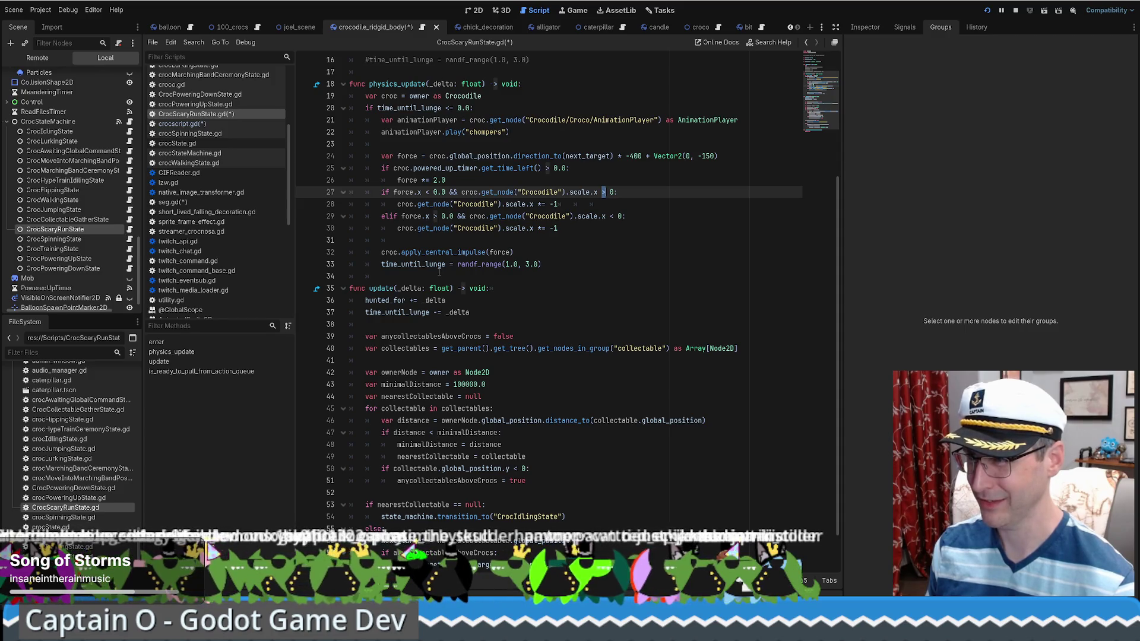
- Change the lunge force multiplier on line 24 from -400 to -200
{"action": "left_click", "coordinate": [634, 155]}
{"action": "key", "text": "BackSpace"}
{"action": "type", "text": "2"}
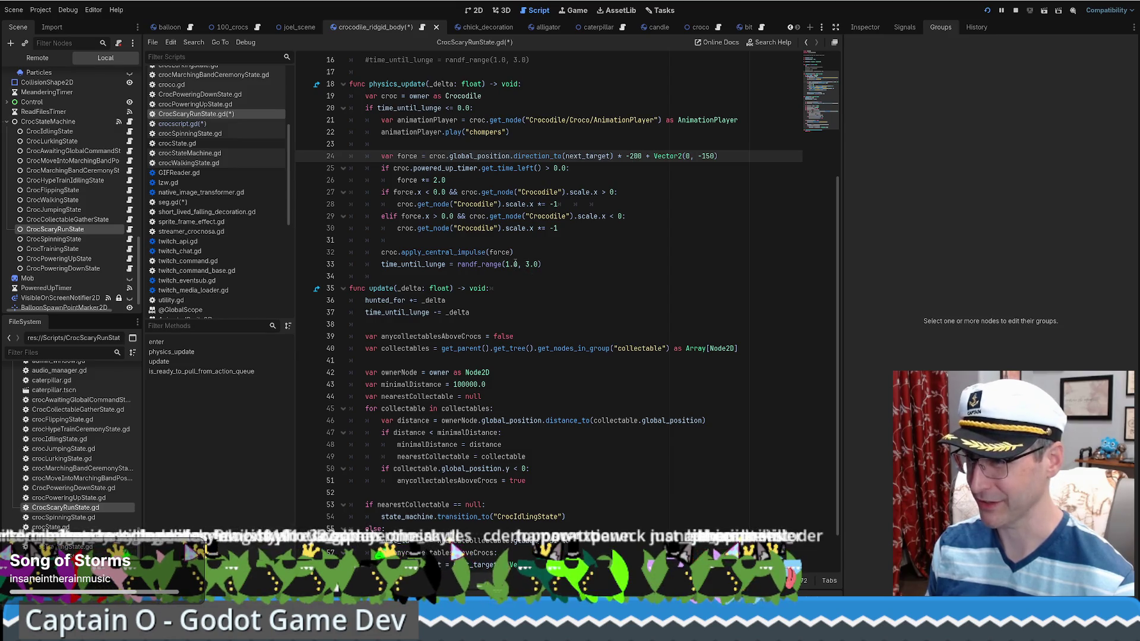
- Reset time_until_lunge with randf_range(0.5, 1.5) instead of the old 3.0 maximum
{"action": "left_click", "coordinate": [509, 264]}
{"action": "key", "text": "BackSpace"}
{"action": "type", "text": "0"}
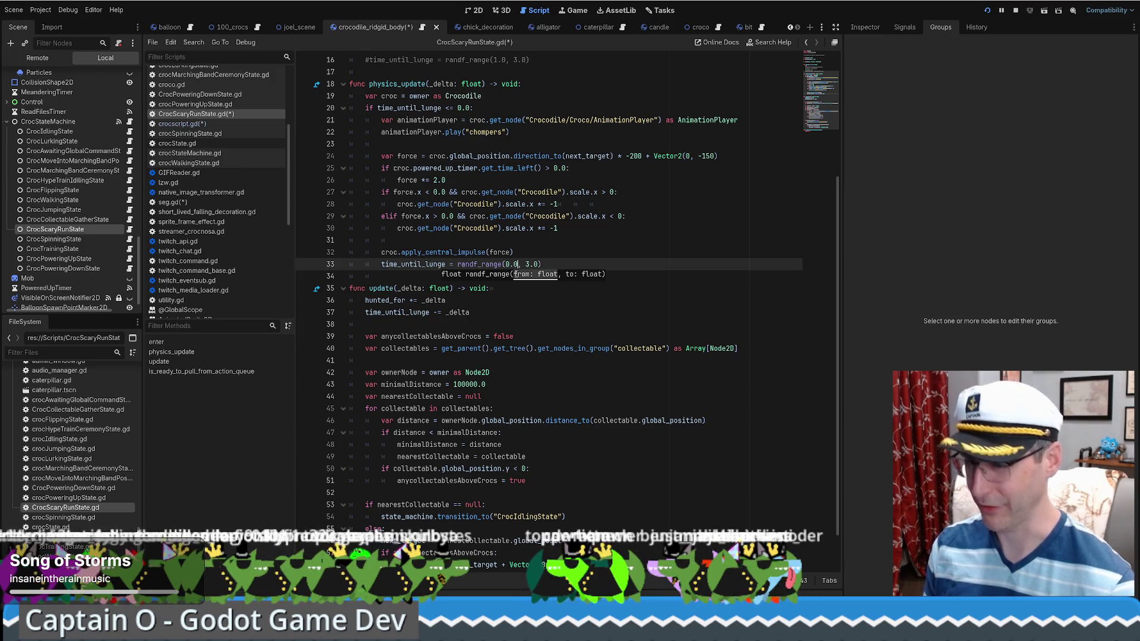
{"action": "key", "text": "Right"}
{"action": "key", "text": "Right"}
{"action": "key", "text": "Right"}
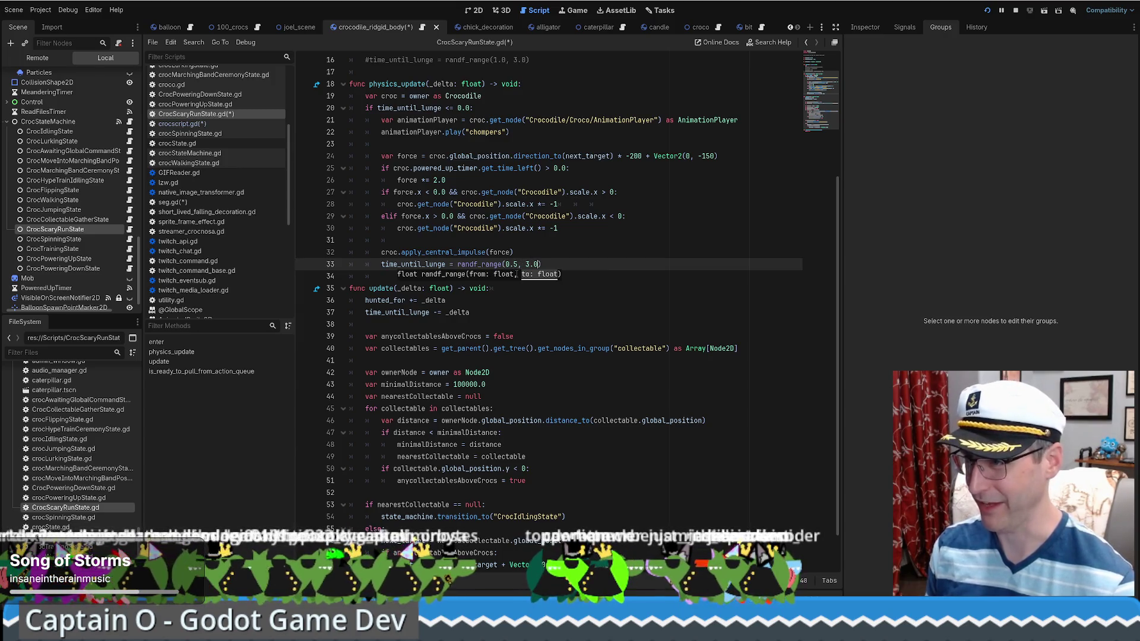
{"action": "key", "text": "BackSpace"}
{"action": "key", "text": "BackSpace"}
{"action": "key", "text": "BackSpace"}
{"action": "type", "text": "1.5"}
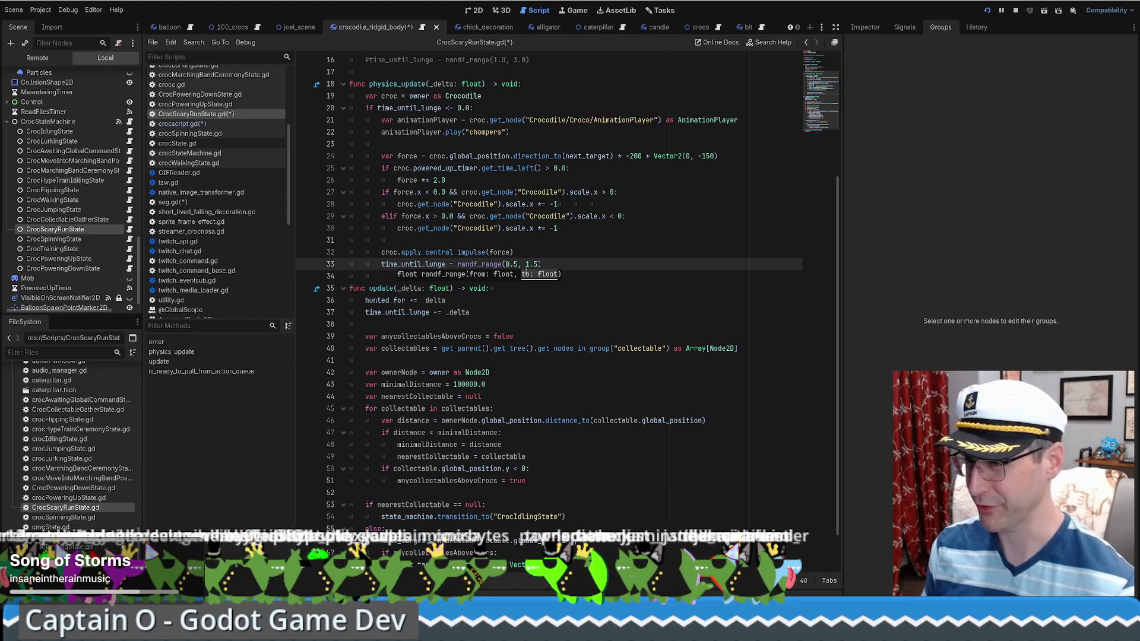
{"action": "left_click", "coordinate": [567, 256]}
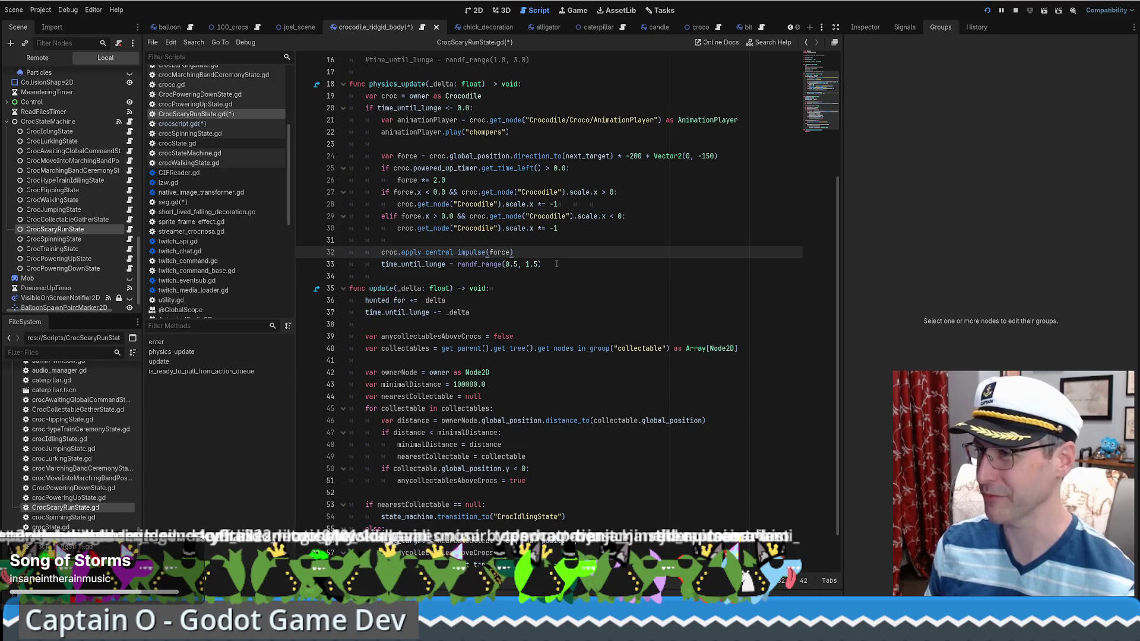
{"action": "scroll", "coordinate": [549, 252], "scroll_direction": "down", "scroll_amount": 1}
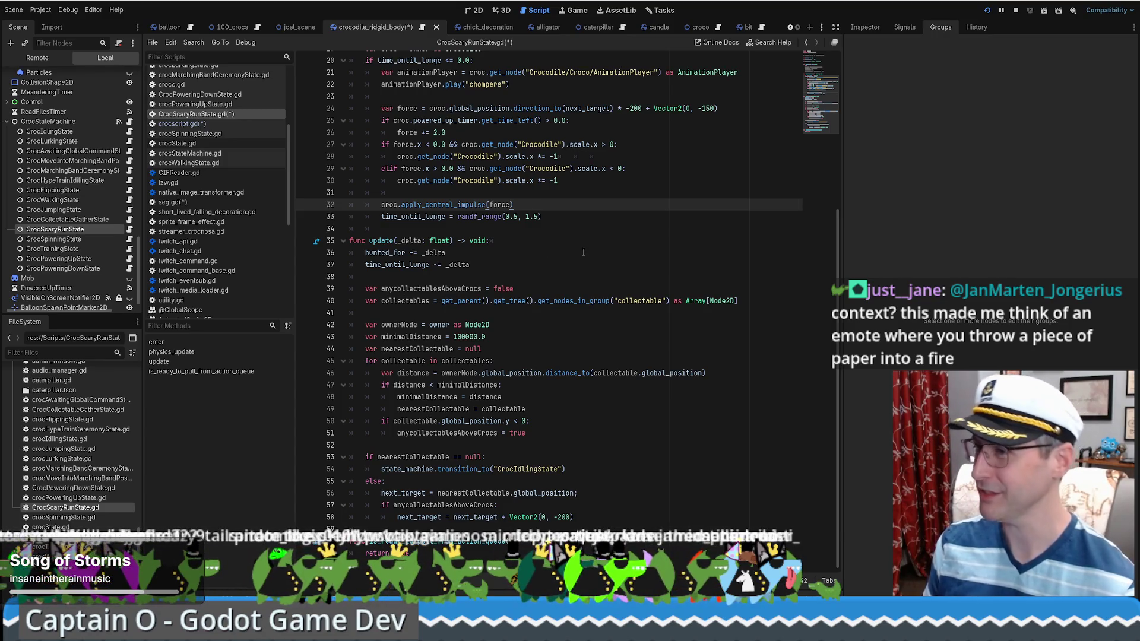
- Replace the 'collectable' group name on line 40 with 'scary'
{"action": "left_click", "coordinate": [517, 265]}
{"action": "double_click", "coordinate": [639, 301]}
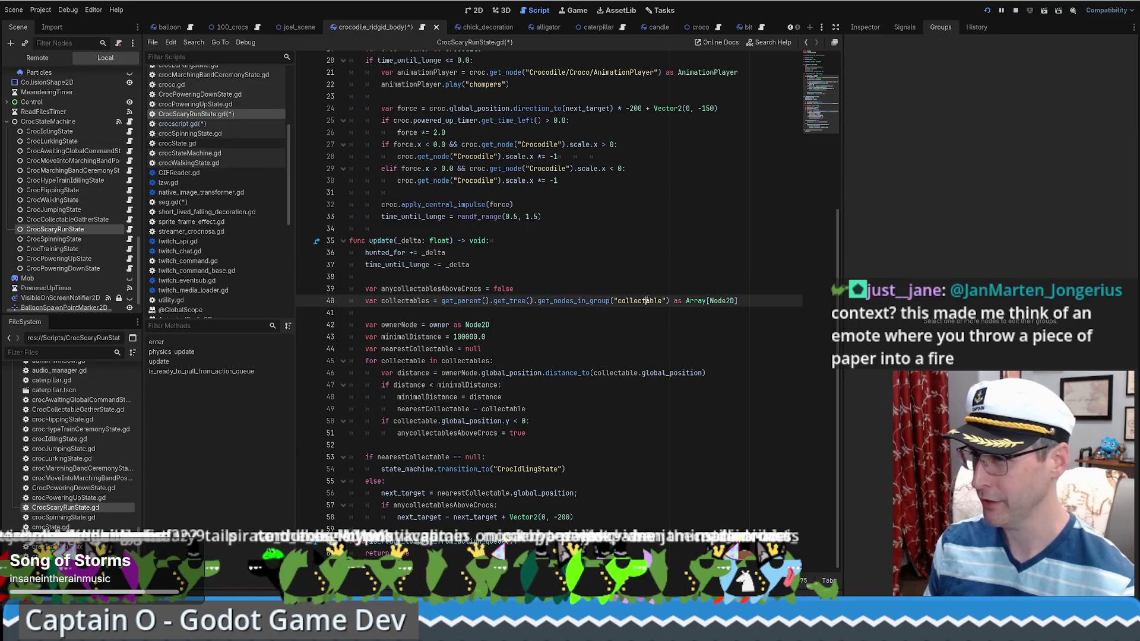
{"action": "type", "text": "scary"}
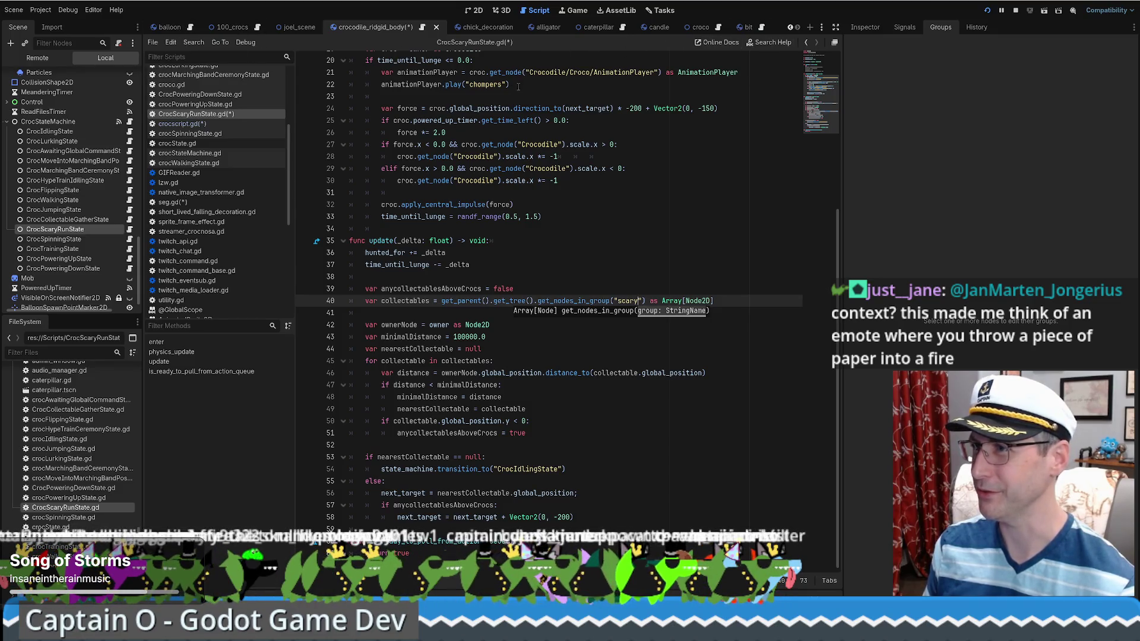
- Open seg.gd via the FileSystem filter, find 'scary', then return to CrocScaryRunState.gd
{"action": "left_click", "coordinate": [61, 352]}
{"action": "type", "text": "s"}
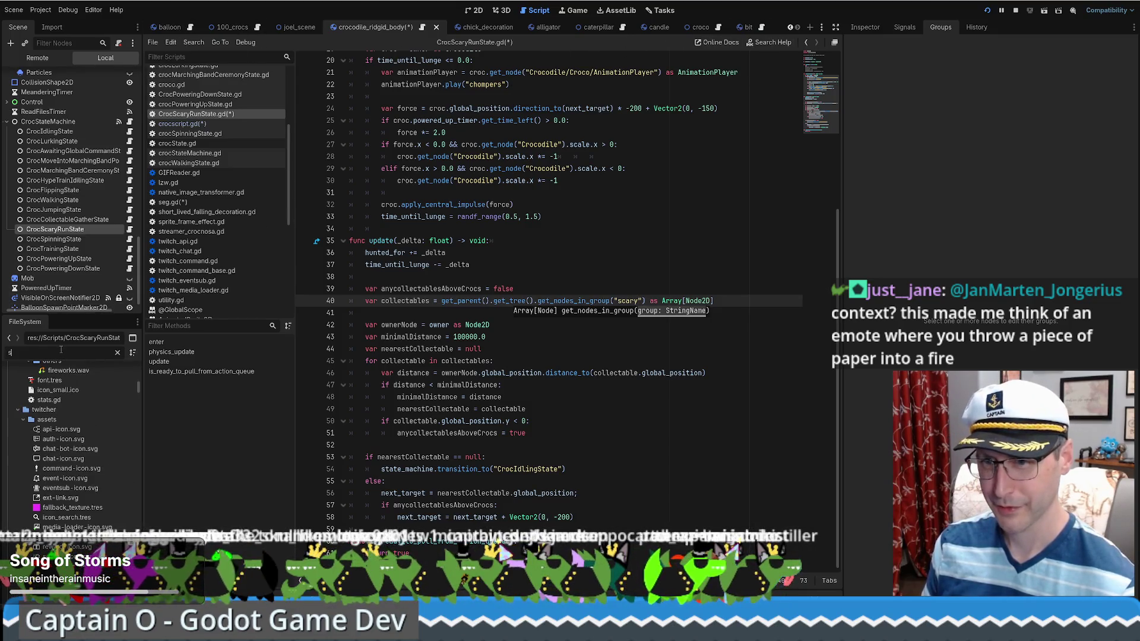
{"action": "type", "text": "eg"}
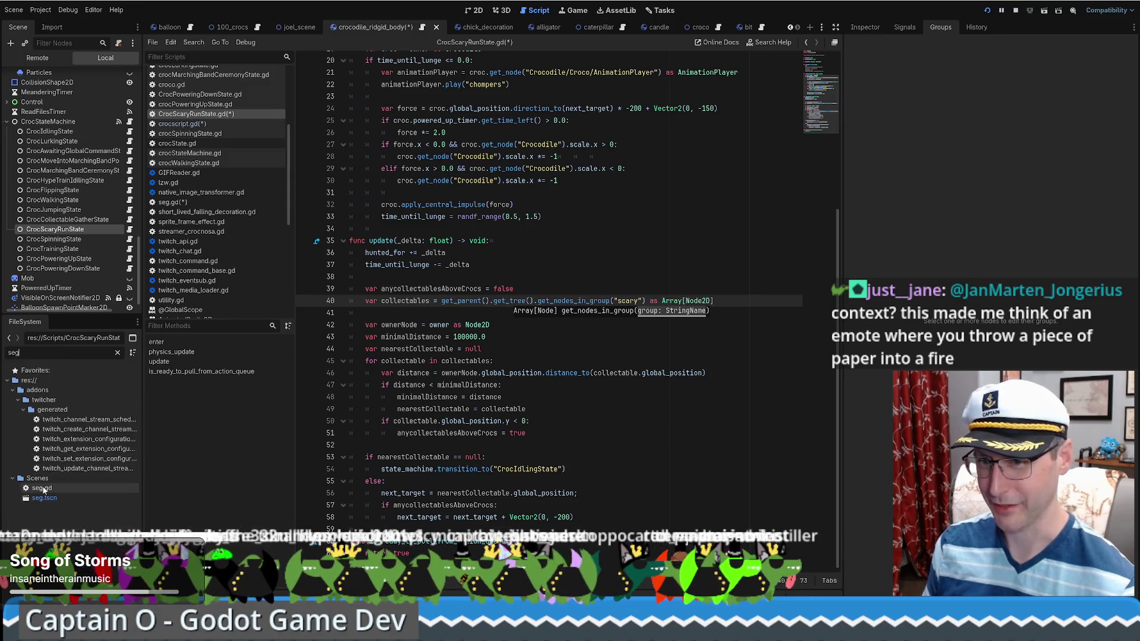
{"action": "double_click", "coordinate": [42, 487]}
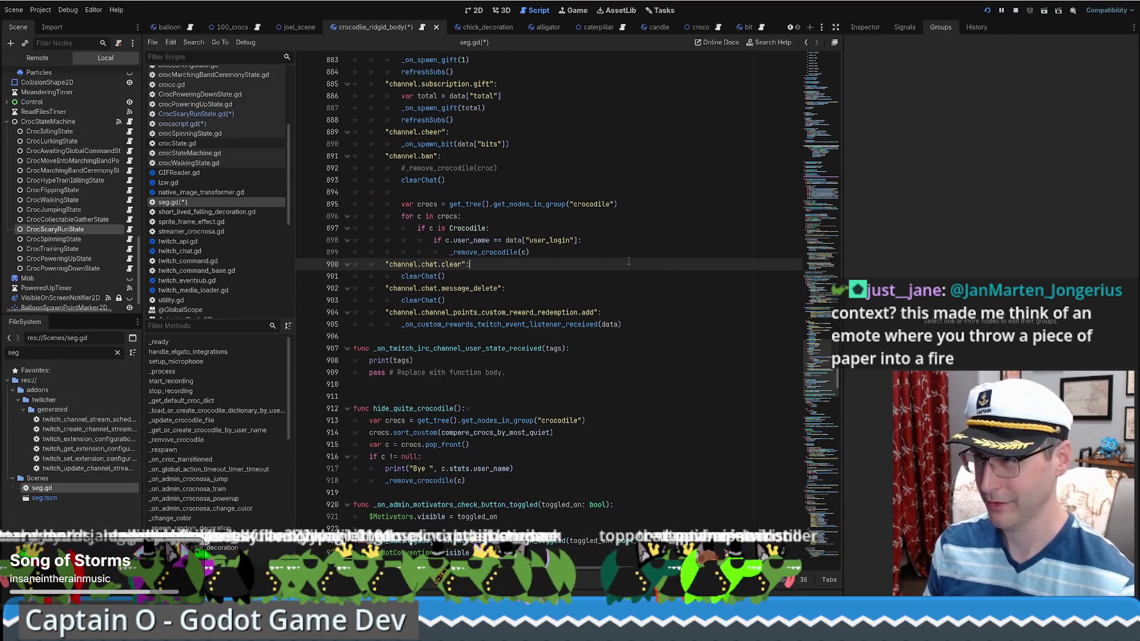
{"action": "key", "text": "ctrl+f"}
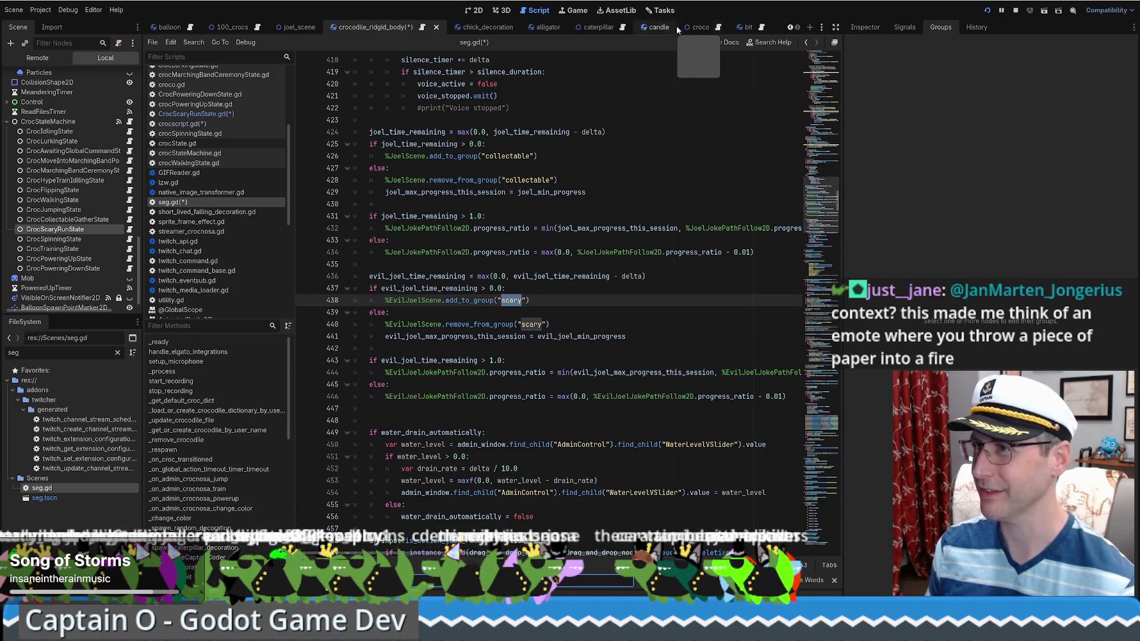
{"action": "key", "text": "alt+Left"}
{"action": "key", "text": "alt+Left"}
{"action": "key", "text": "alt+Left"}
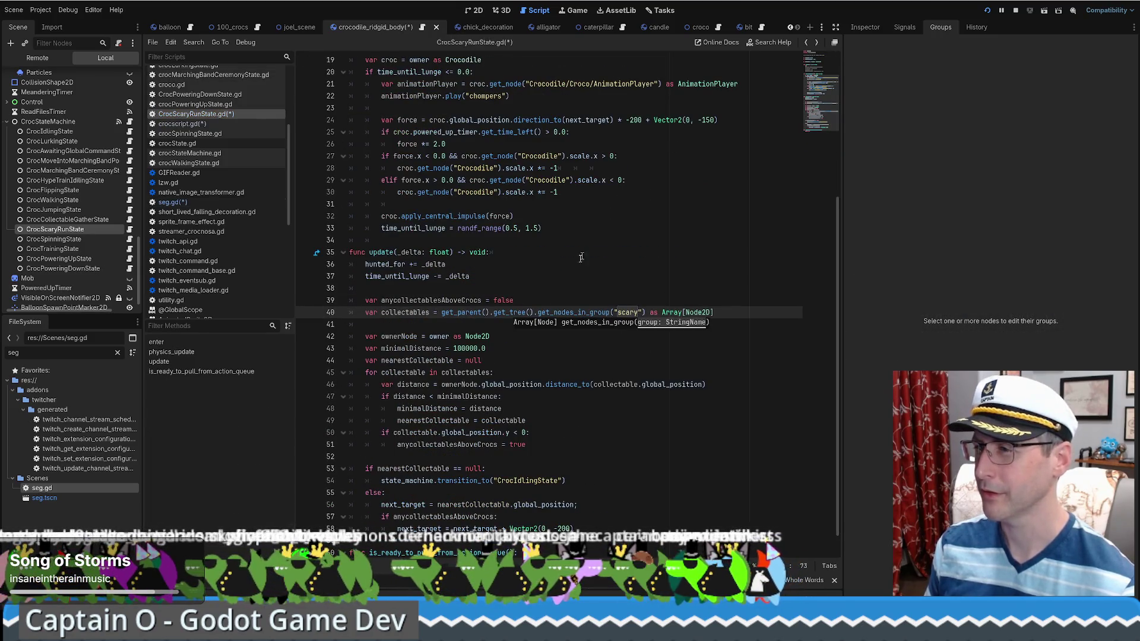
- Check where collectables is used and dismiss the project-wide replace dialog unused
{"action": "left_click", "coordinate": [503, 342]}
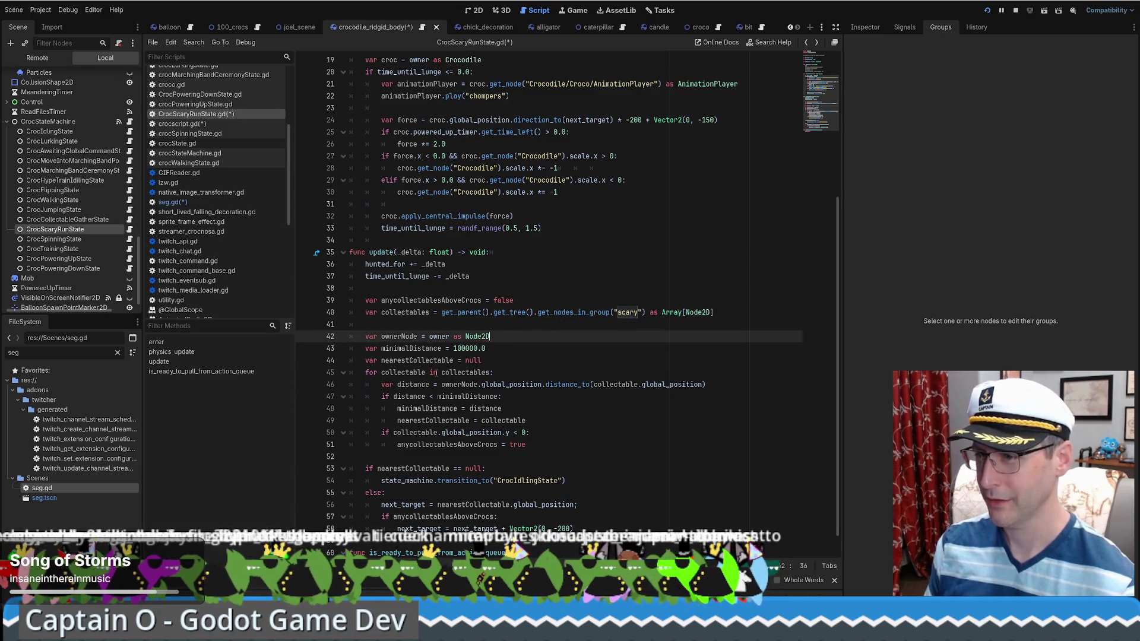
{"action": "double_click", "coordinate": [476, 372]}
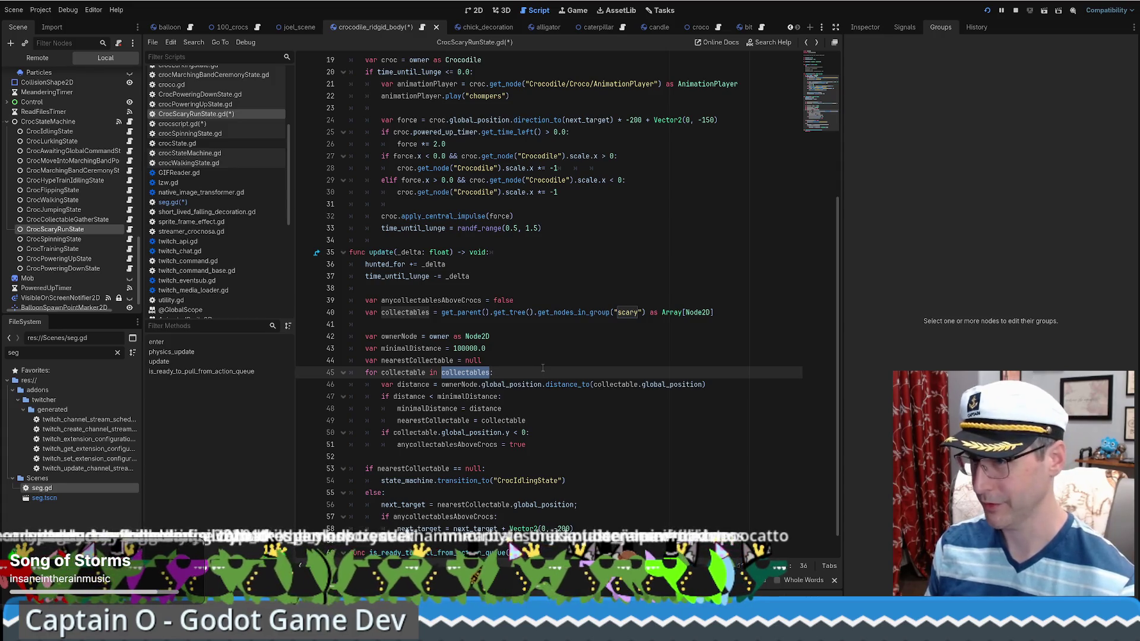
{"action": "left_click", "coordinate": [417, 313]}
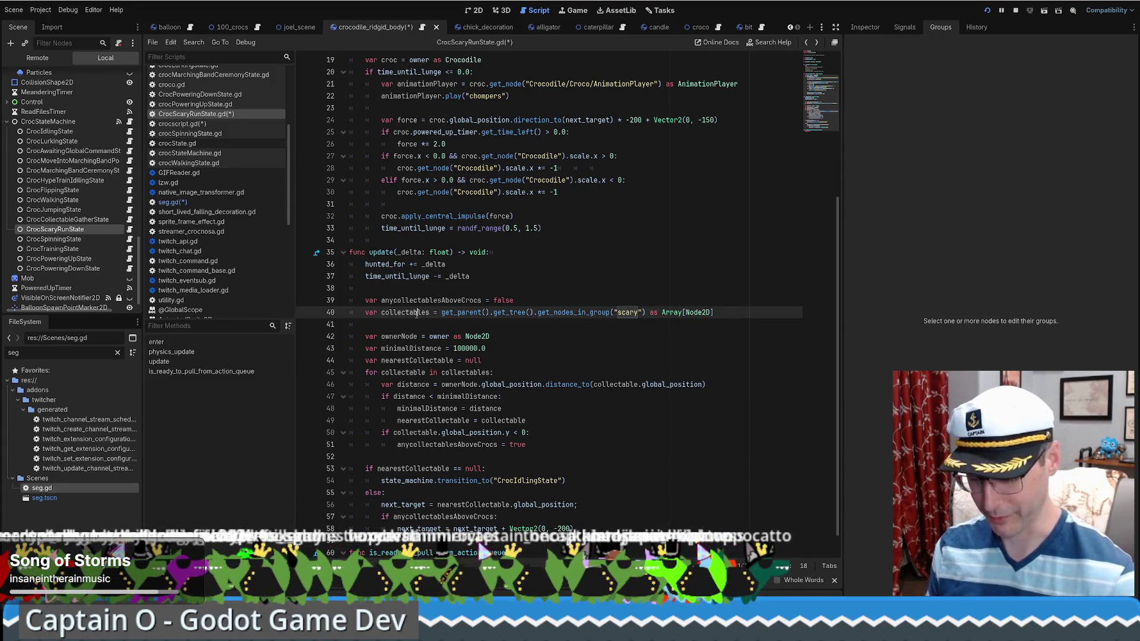
{"action": "key", "text": "ctrl+r"}
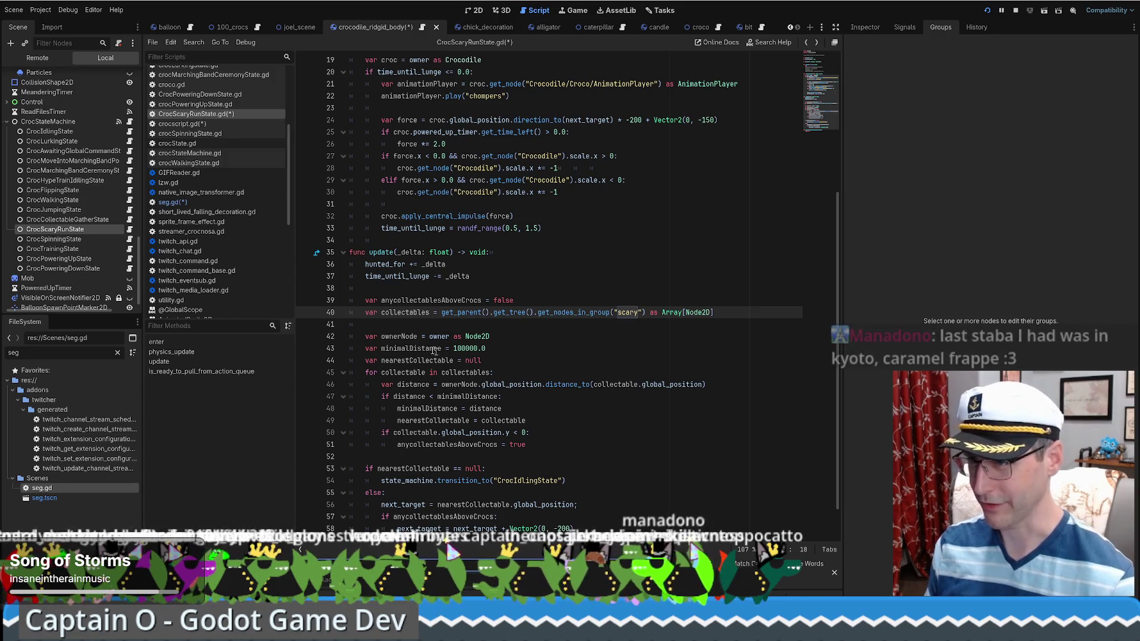
{"action": "double_click", "coordinate": [410, 313]}
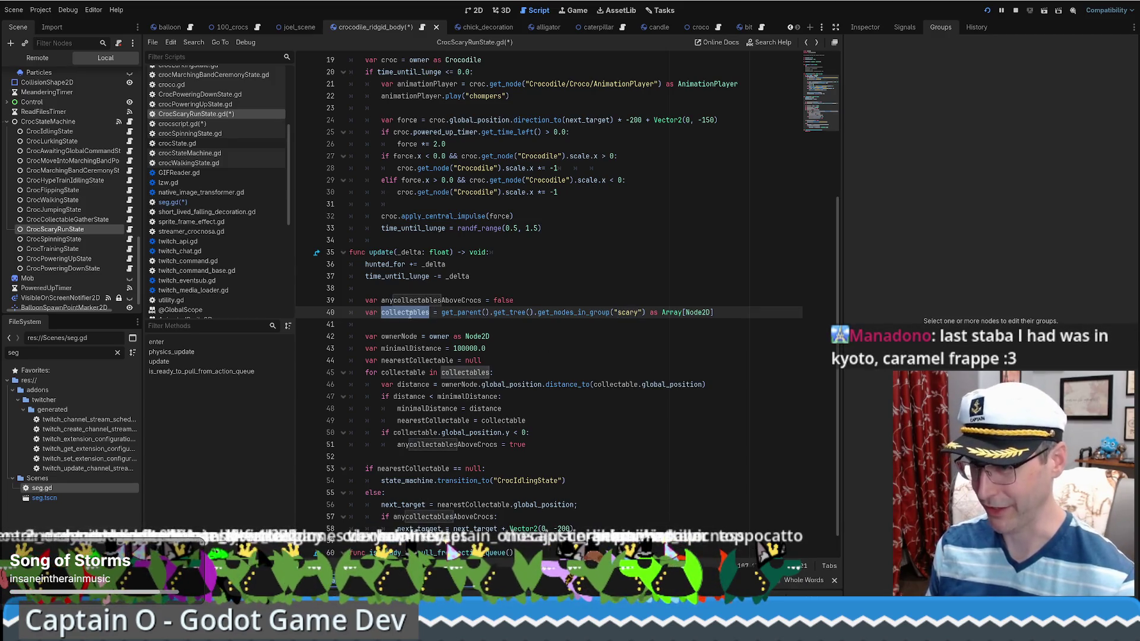
{"action": "key", "text": "ctrl+shift+r"}
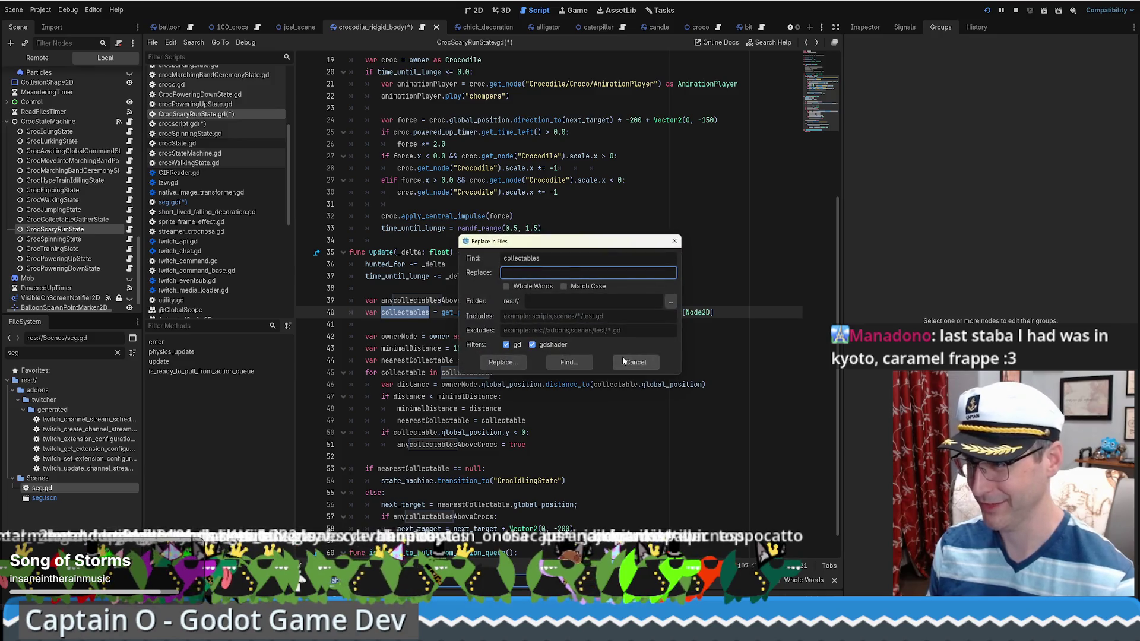
{"action": "left_click", "coordinate": [621, 361]}
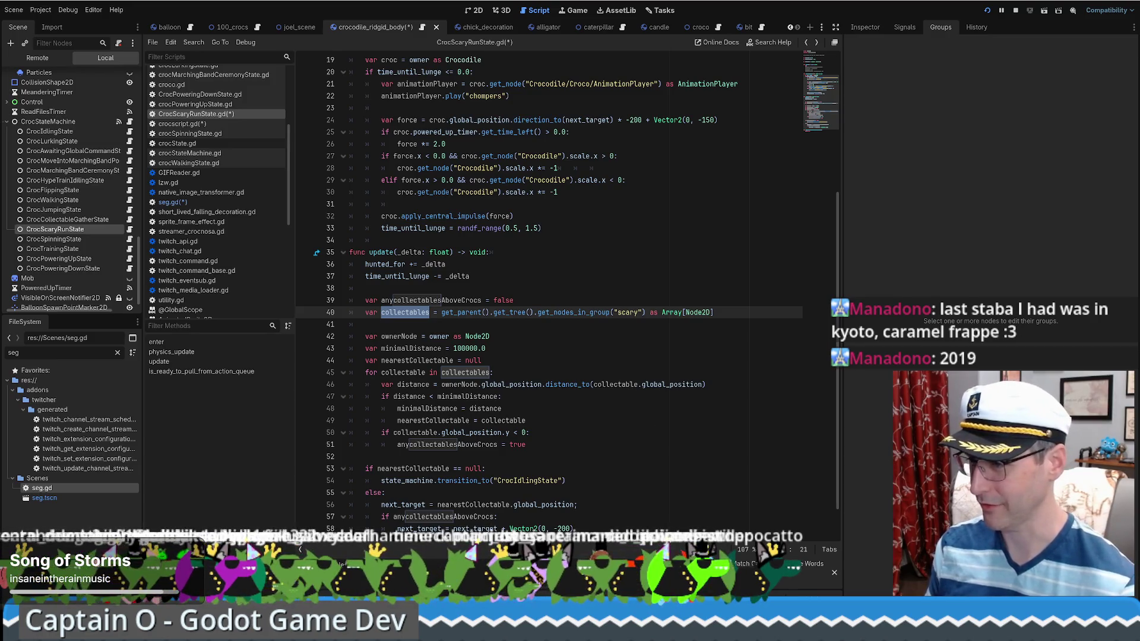
- Rename collectables to scaries on lines 40 and 45, keeping anycollectablesAboveCrocs, and add the colon
{"action": "type", "text": "scaries"}
{"action": "double_click", "coordinate": [465, 372]}
{"action": "type", "text": "scaries"}
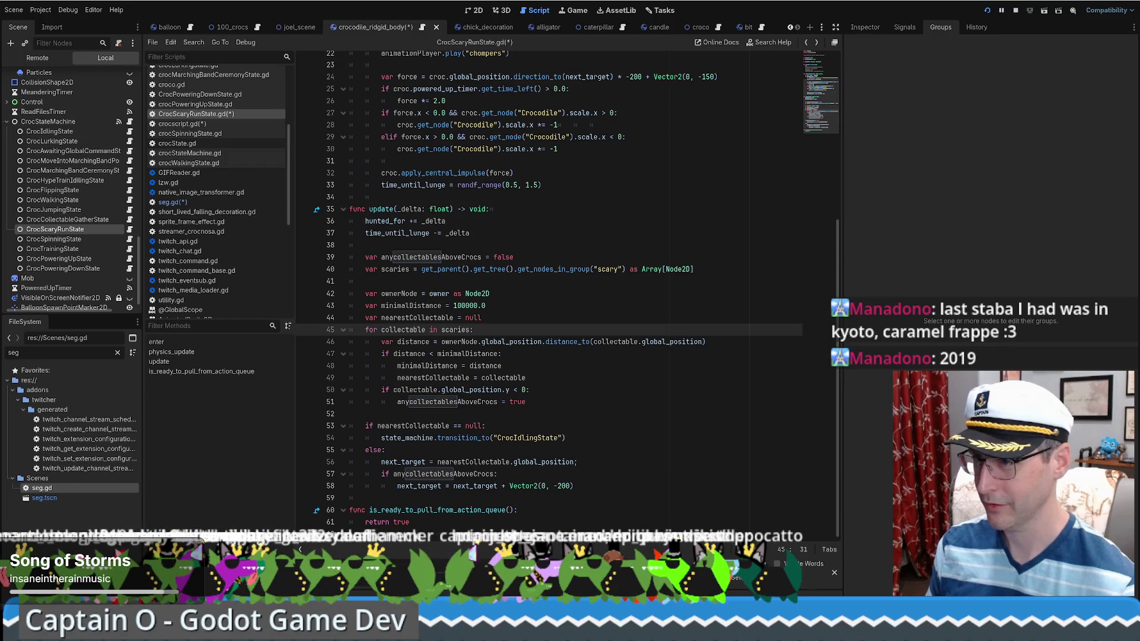
{"action": "double_click", "coordinate": [433, 401]}
{"action": "type", "text": "scaries"}
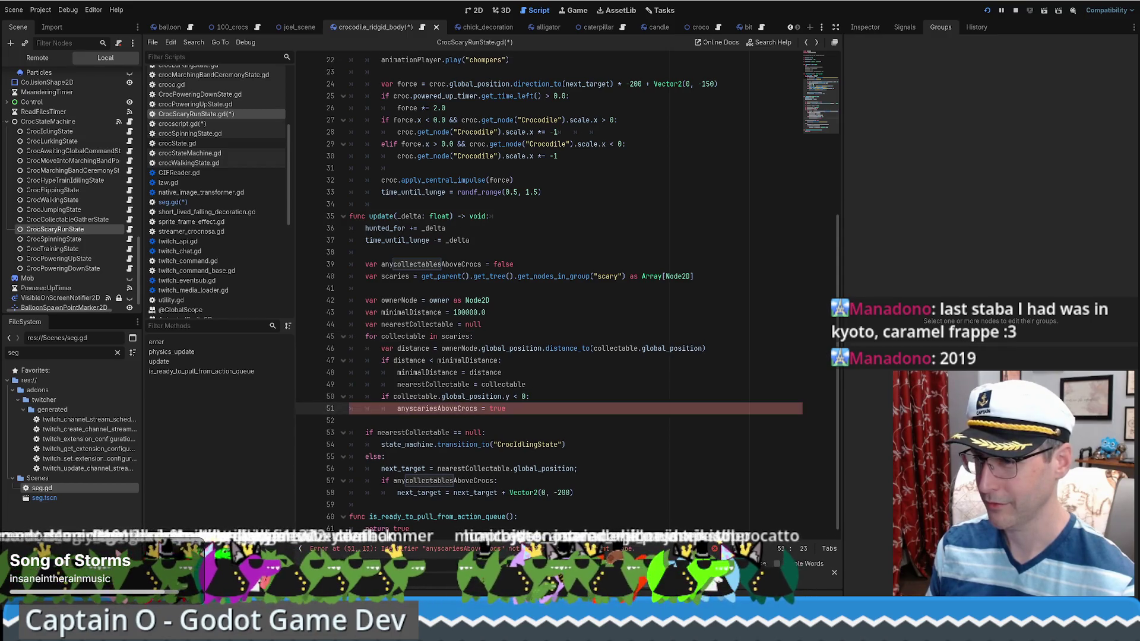
{"action": "key", "text": "ctrl+z"}
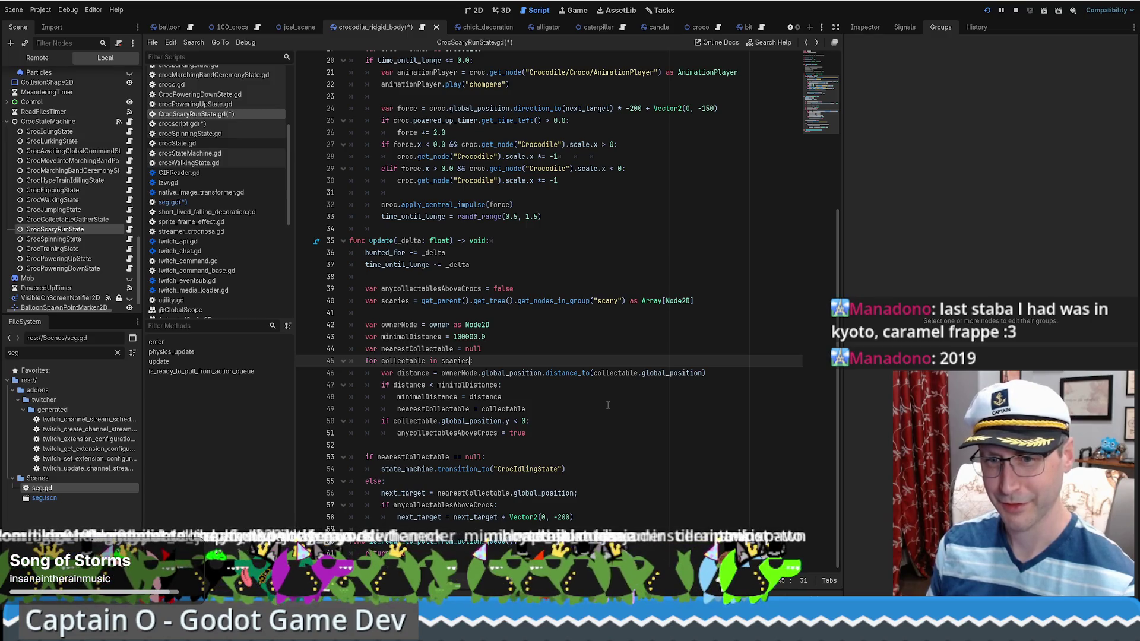
{"action": "type", "text": ":"}
{"action": "left_click", "coordinate": [585, 404]}
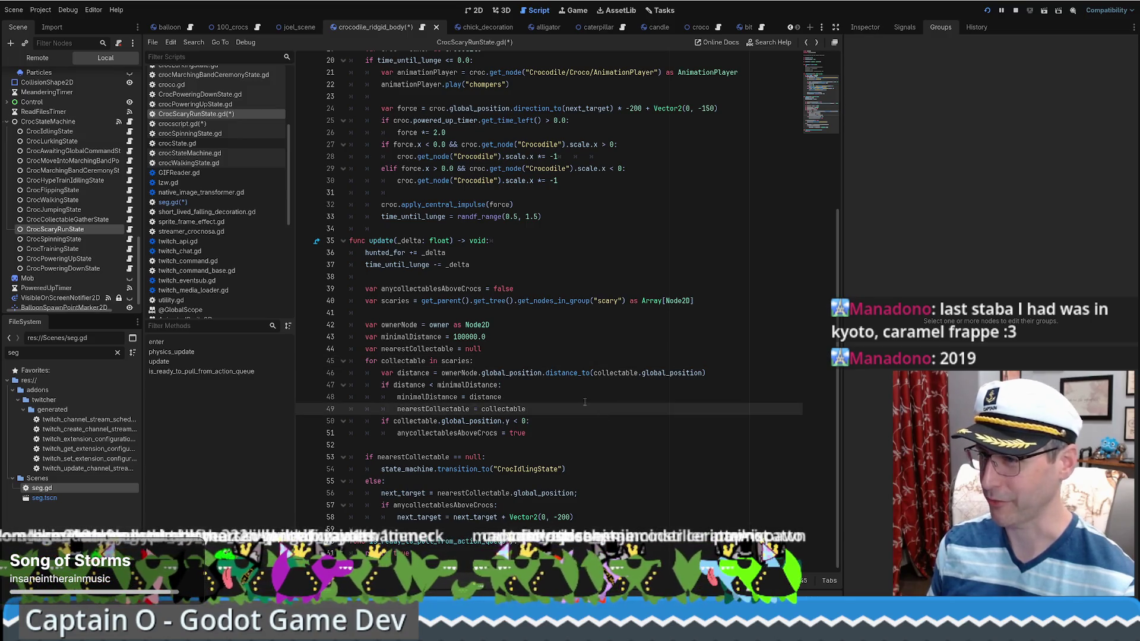
{"action": "left_click", "coordinate": [577, 395]}
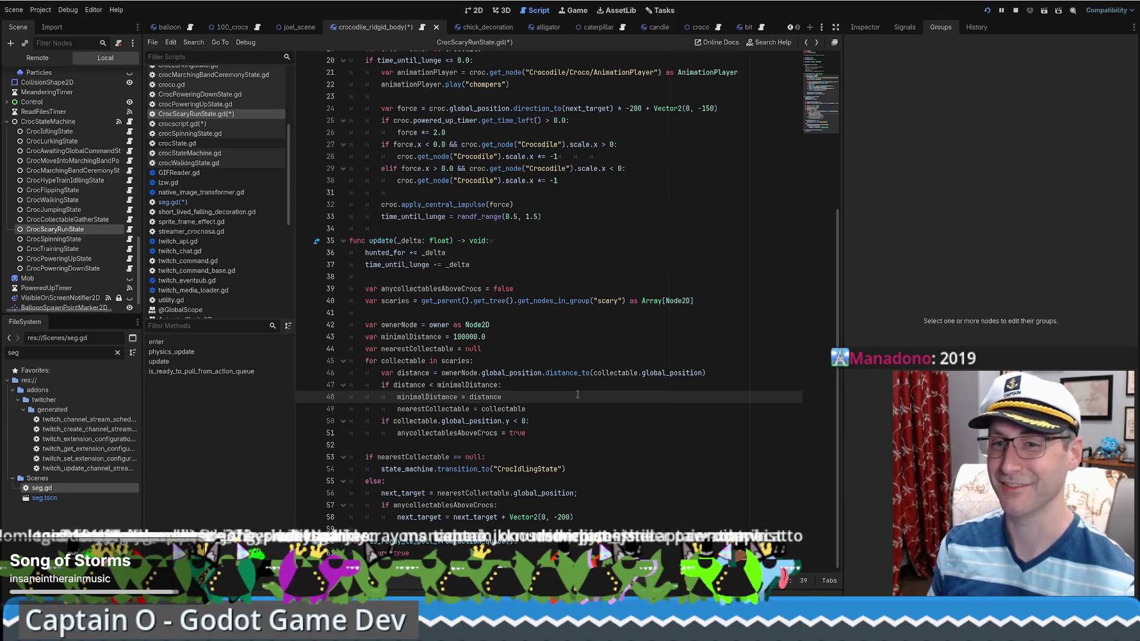
- Review the update function's hunted_for, time_until_lunge and 'scary' group lines
{"action": "scroll", "coordinate": [563, 348], "scroll_direction": "down", "scroll_amount": 3}
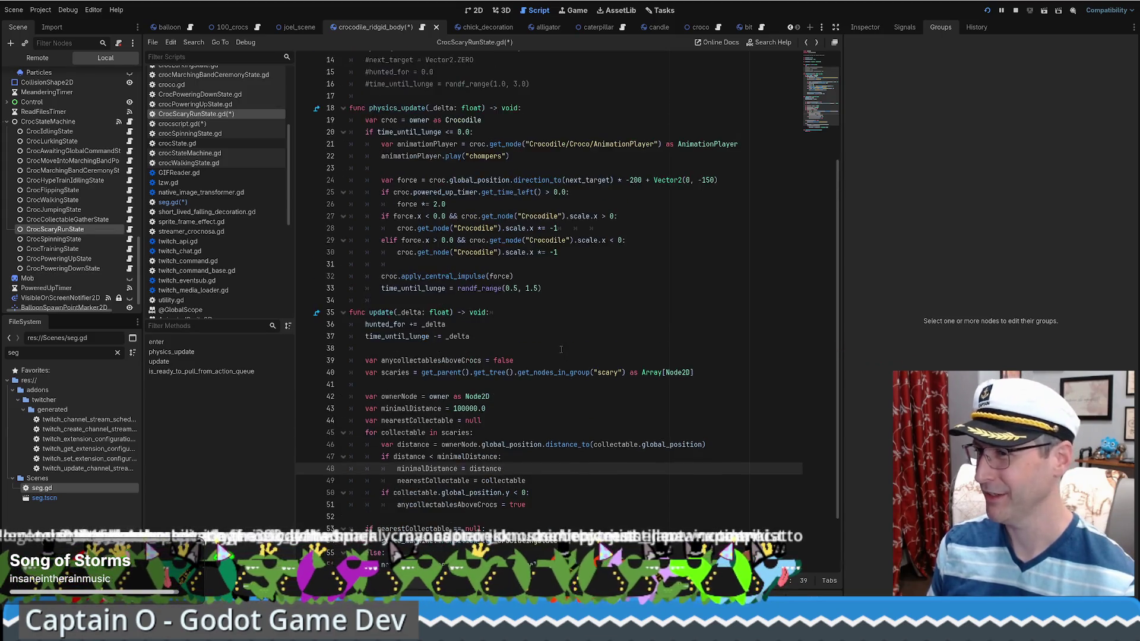
{"action": "scroll", "coordinate": [554, 349], "scroll_direction": "up", "scroll_amount": 3}
{"action": "left_click", "coordinate": [555, 349]}
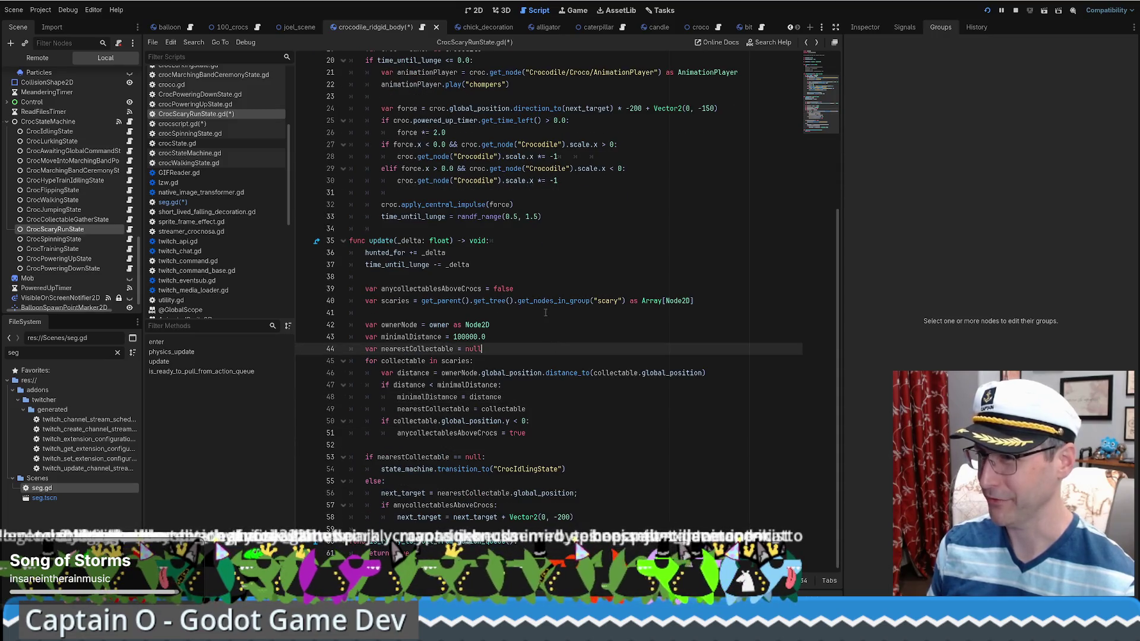
{"action": "left_click", "coordinate": [577, 244]}
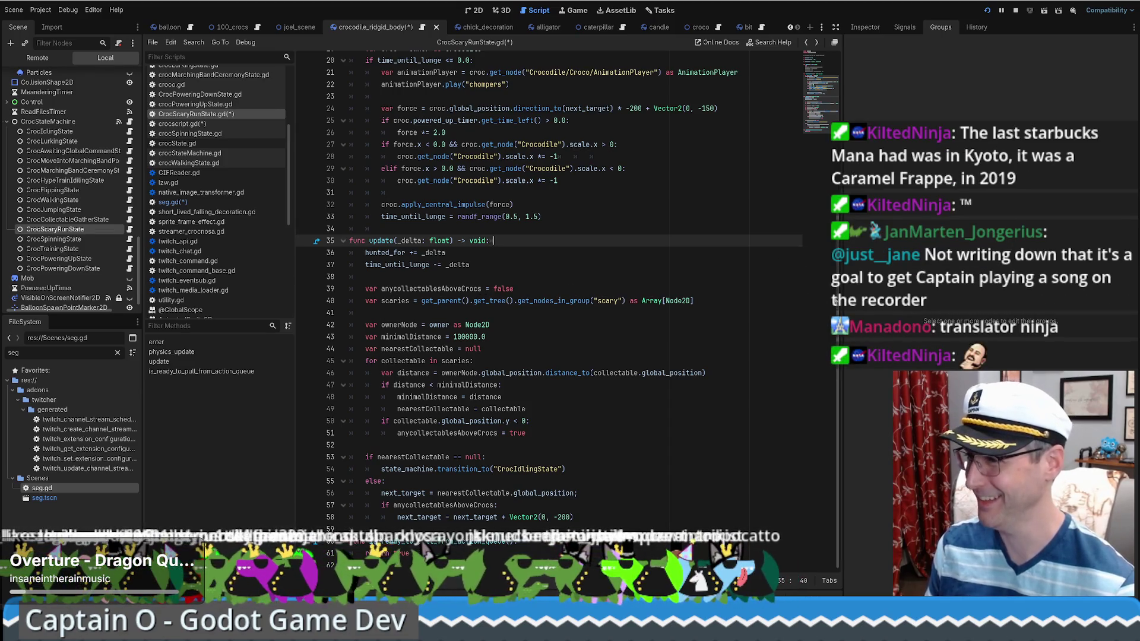
{"action": "scroll", "coordinate": [792, 279], "scroll_direction": "up", "scroll_amount": 1}
{"action": "scroll", "coordinate": [790, 305], "scroll_direction": "down", "scroll_amount": 1}
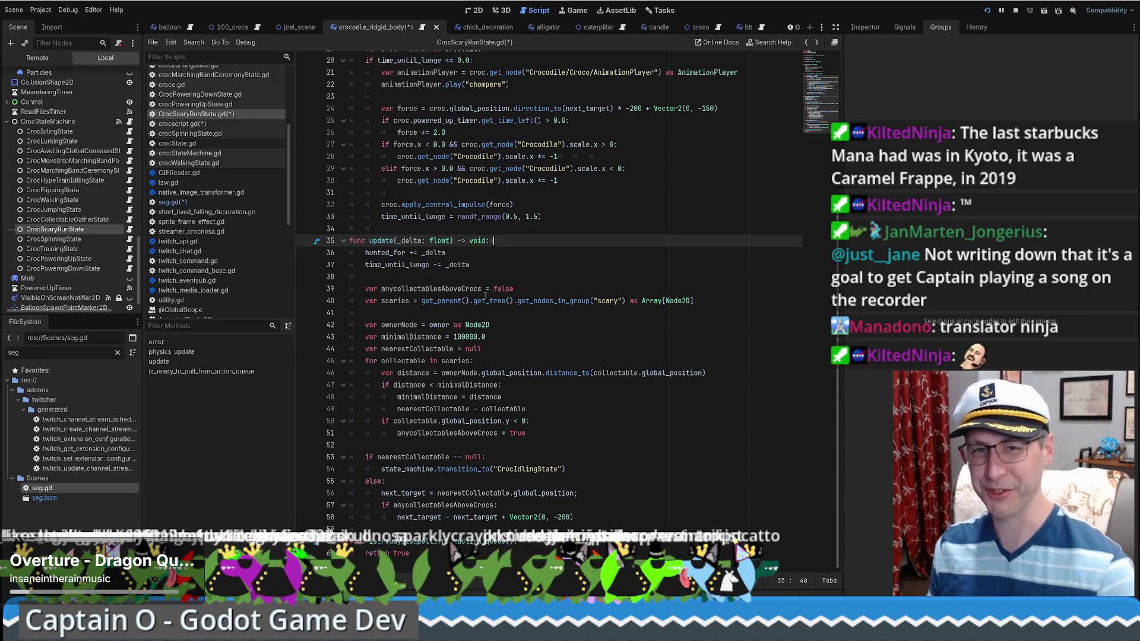
{"action": "mouse_move", "coordinate": [484, 296]}
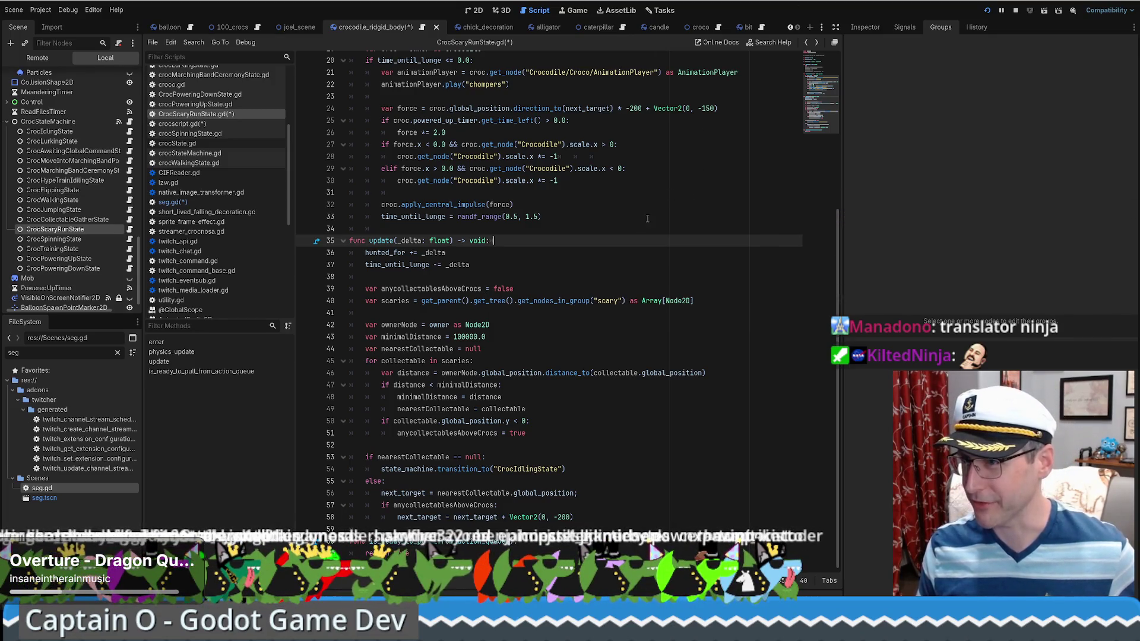
{"action": "left_click_drag", "start_coordinate": [390, 253], "coordinate": [459, 253]}
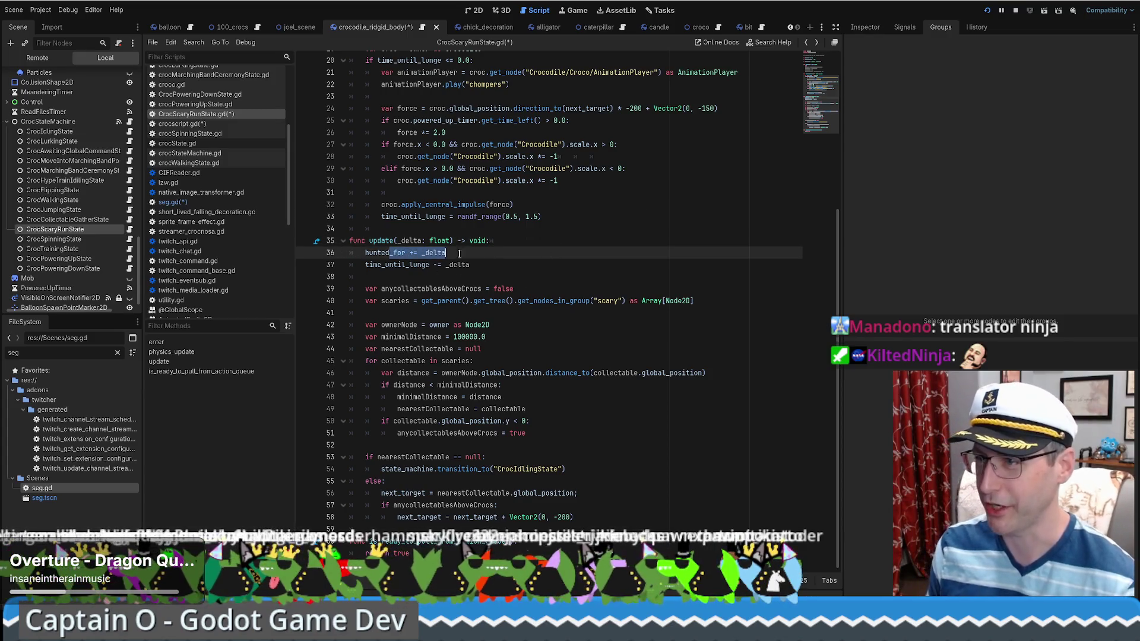
{"action": "left_click", "coordinate": [429, 264]}
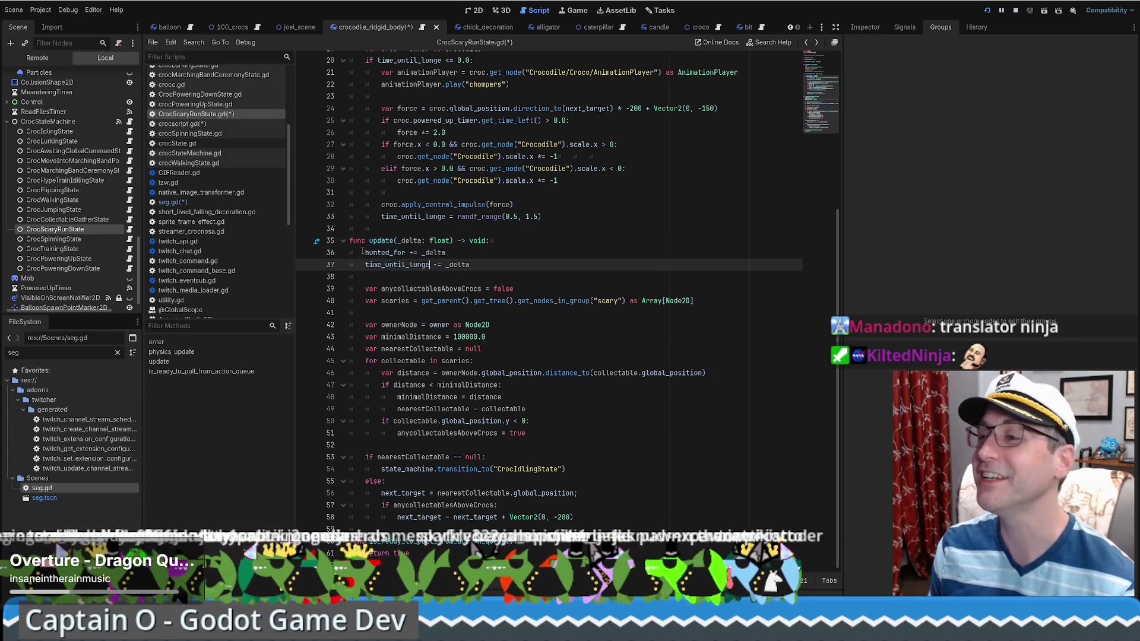
{"action": "left_click", "coordinate": [389, 252]}
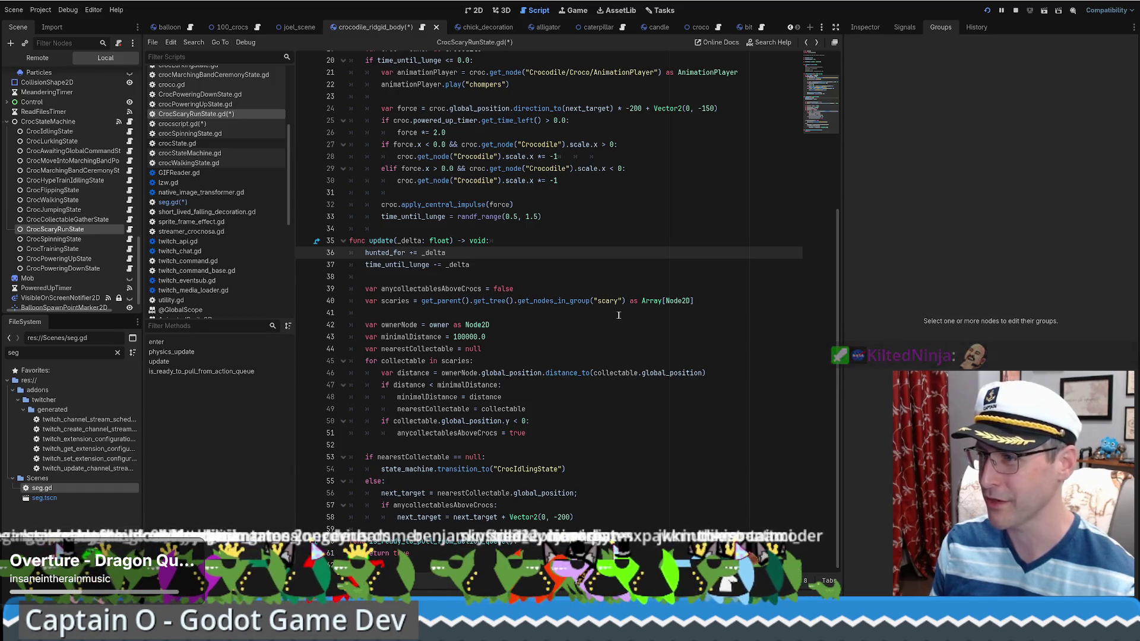
{"action": "double_click", "coordinate": [602, 303]}
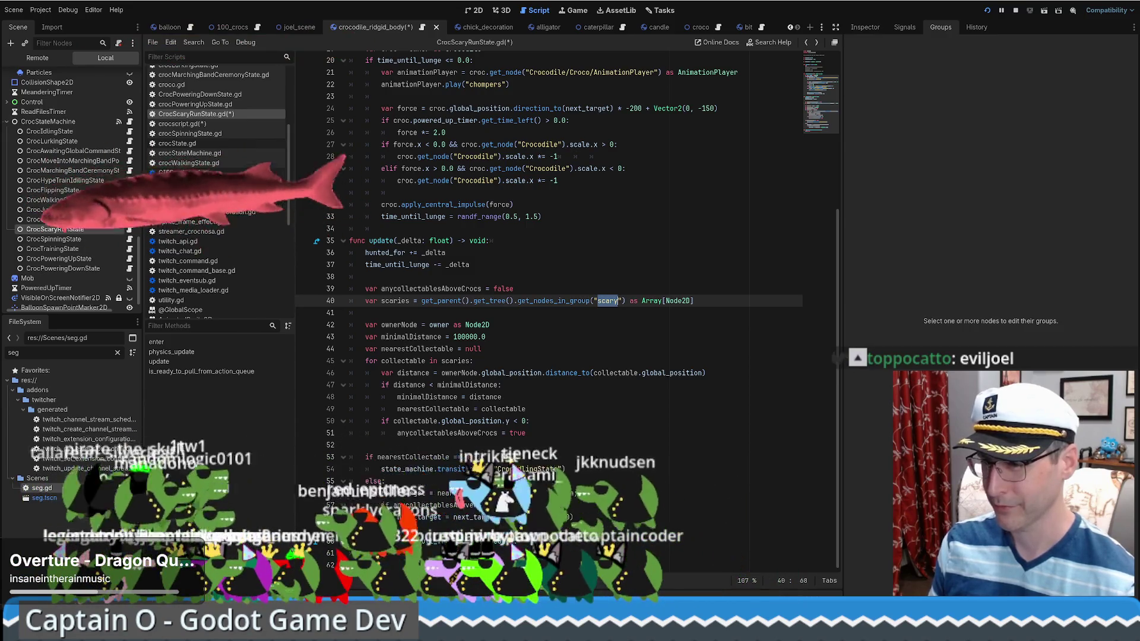
- Save CrocScaryRunState.gd with Ctrl+S and launch the game to test it
{"action": "left_click", "coordinate": [588, 540]}
{"action": "key", "text": "ctrl+s"}
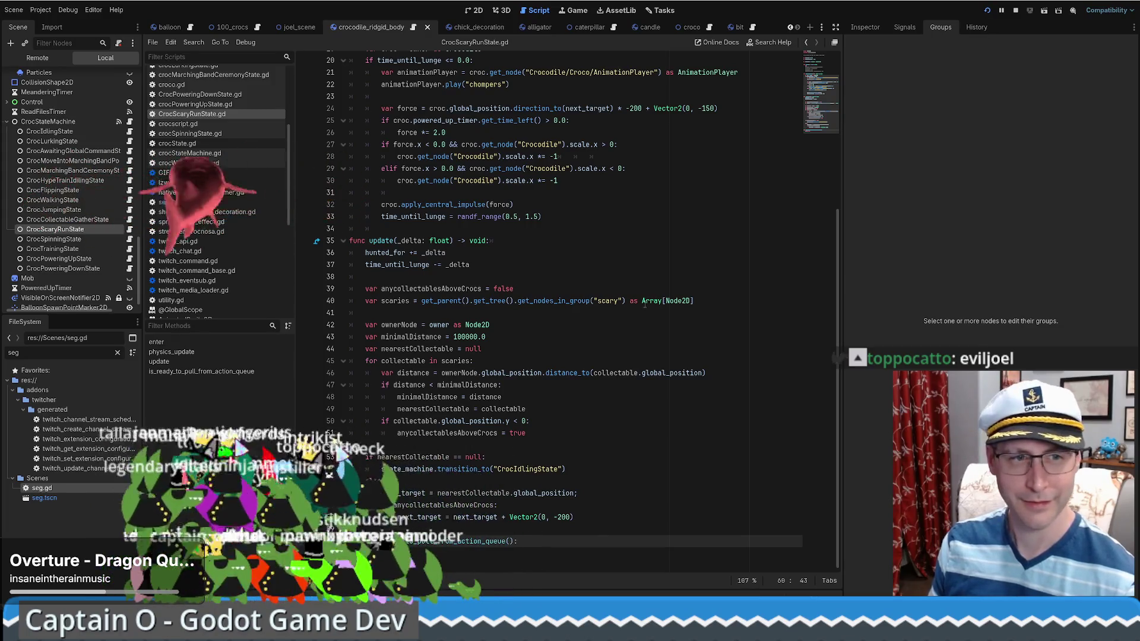
{"action": "mouse_move", "coordinate": [627, 309]}
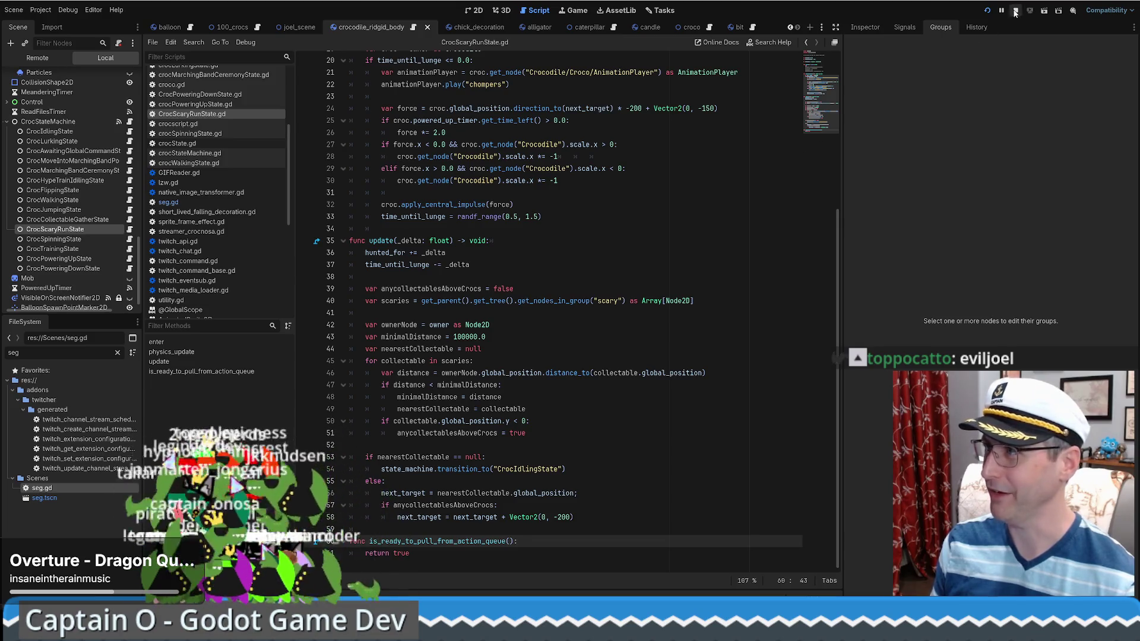
{"action": "left_click", "coordinate": [987, 12]}
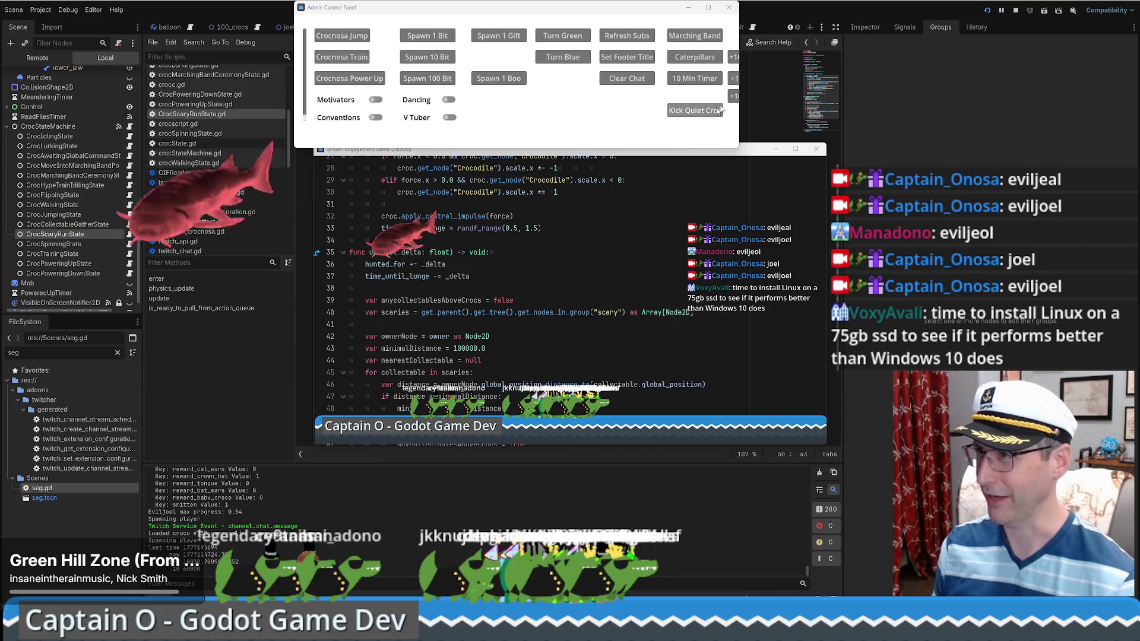
- Stop the running test game and return to the script
{"action": "left_click", "coordinate": [537, 327]}
{"action": "scroll", "coordinate": [530, 323], "scroll_direction": "down", "scroll_amount": 4}
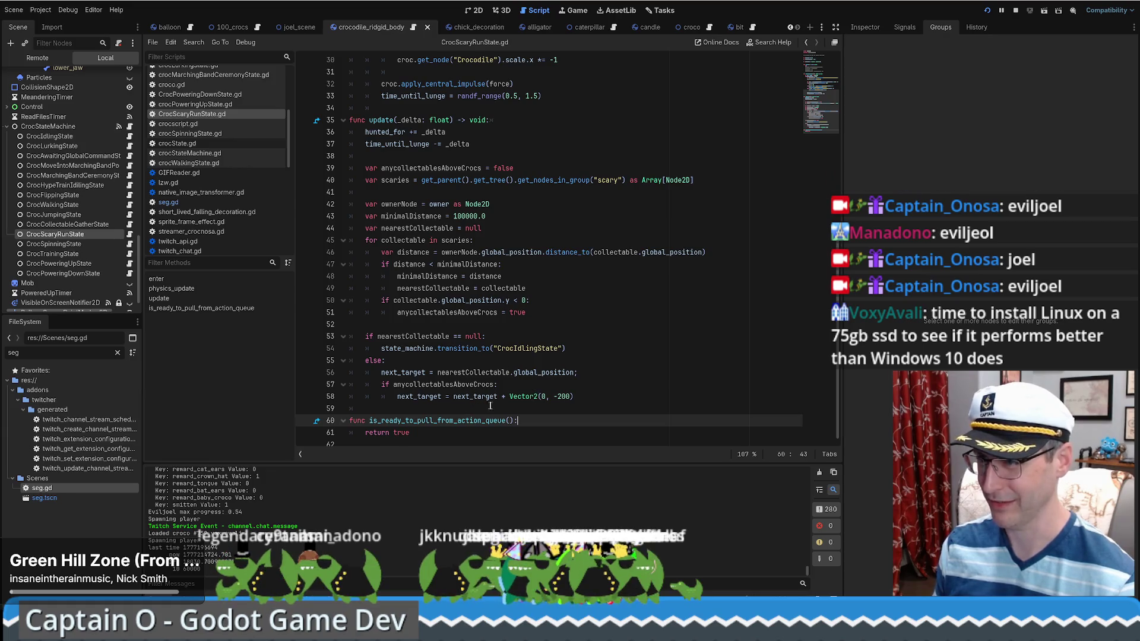
- Delete the anycollectablesAboveCrocs declaration and the line that sets it to true
{"action": "left_click", "coordinate": [469, 300]}
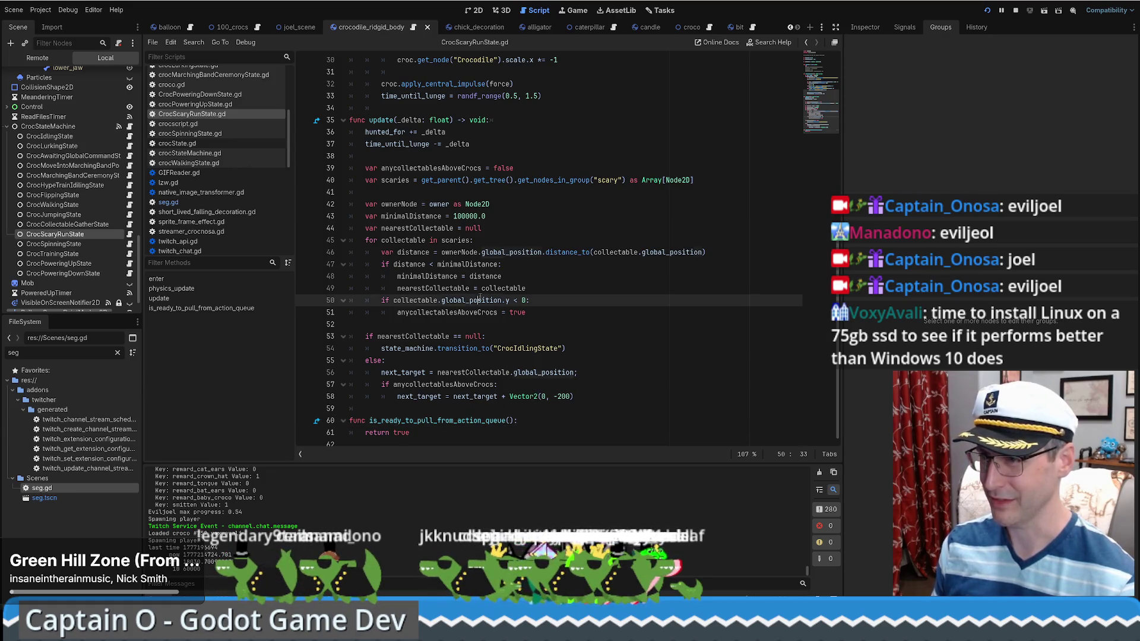
{"action": "left_click", "coordinate": [445, 312]}
{"action": "scroll", "coordinate": [451, 316], "scroll_direction": "up", "scroll_amount": 2}
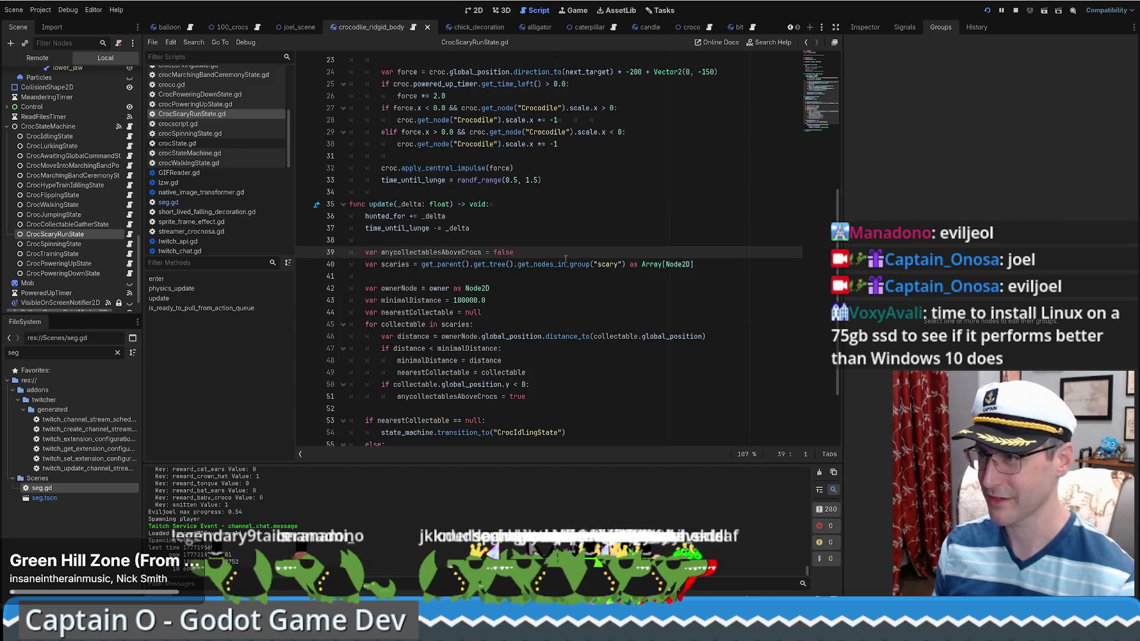
{"action": "left_click", "coordinate": [516, 251], "text": "shift"}
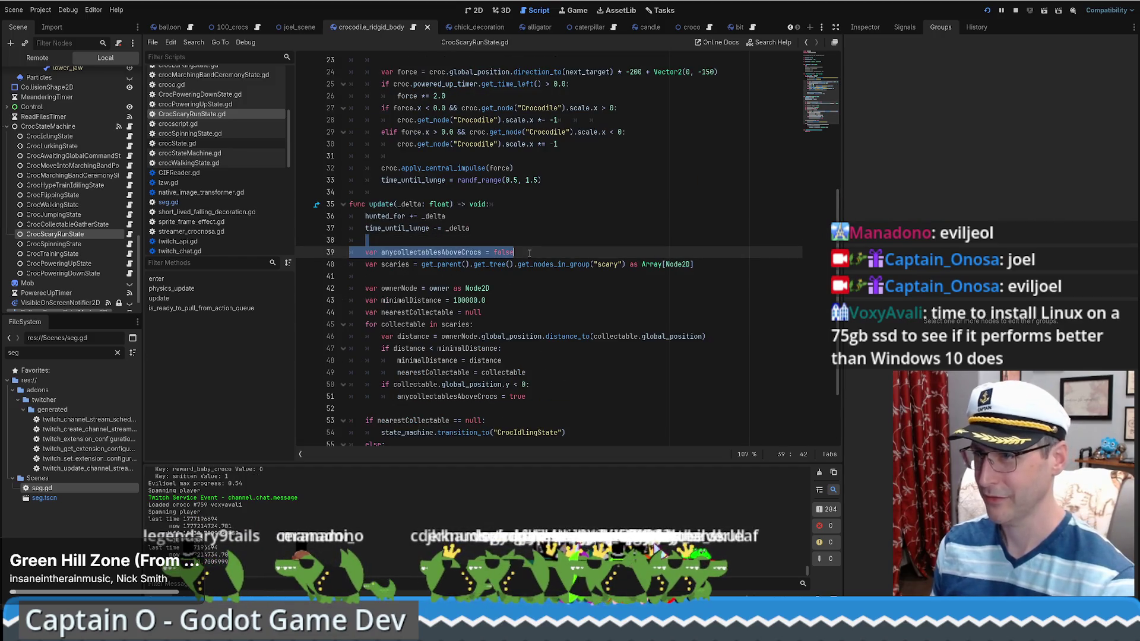
{"action": "key", "text": "BackSpace"}
{"action": "key", "text": "BackSpace"}
{"action": "scroll", "coordinate": [508, 272], "scroll_direction": "down", "scroll_amount": 2}
{"action": "left_click_drag", "start_coordinate": [532, 301], "coordinate": [527, 312]}
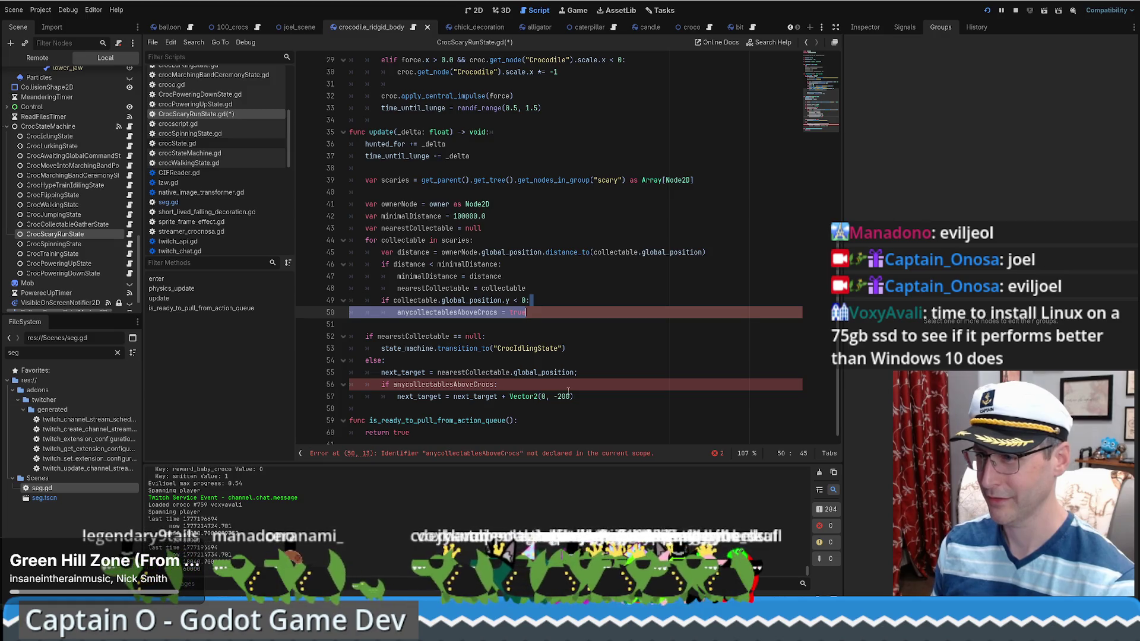
{"action": "key", "text": "BackSpace"}
- Remove the y-position check block and the if anycollectablesAboveCrocs block
{"action": "left_click_drag", "start_coordinate": [573, 379], "coordinate": [594, 353]}
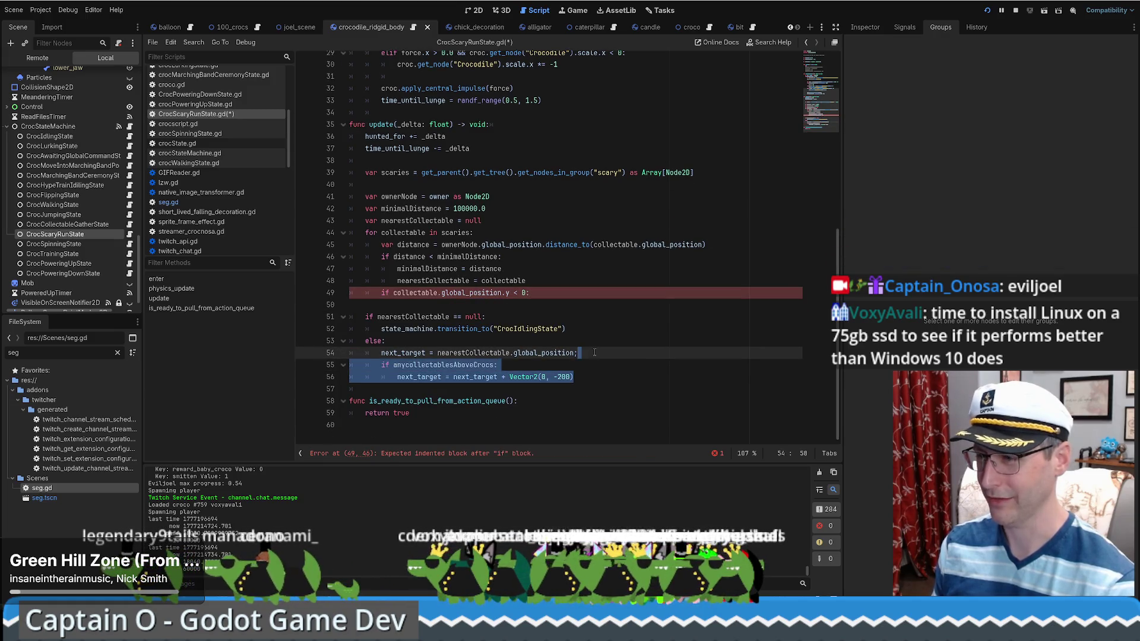
{"action": "key", "text": "BackSpace"}
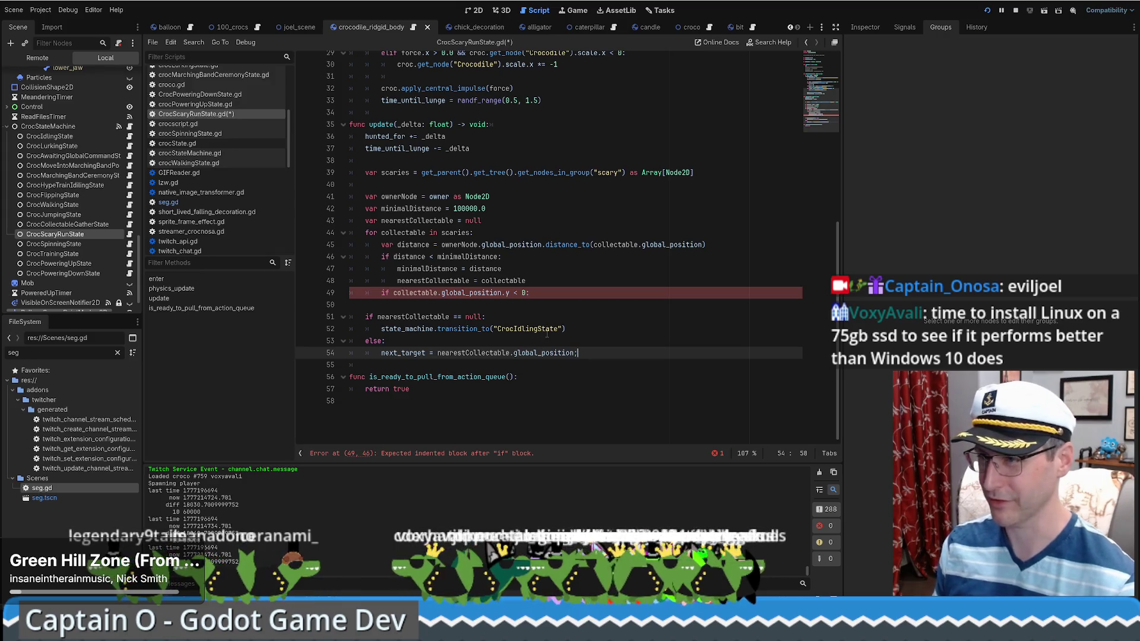
{"action": "key", "text": "ctrl+z"}
{"action": "key", "text": "ctrl+z"}
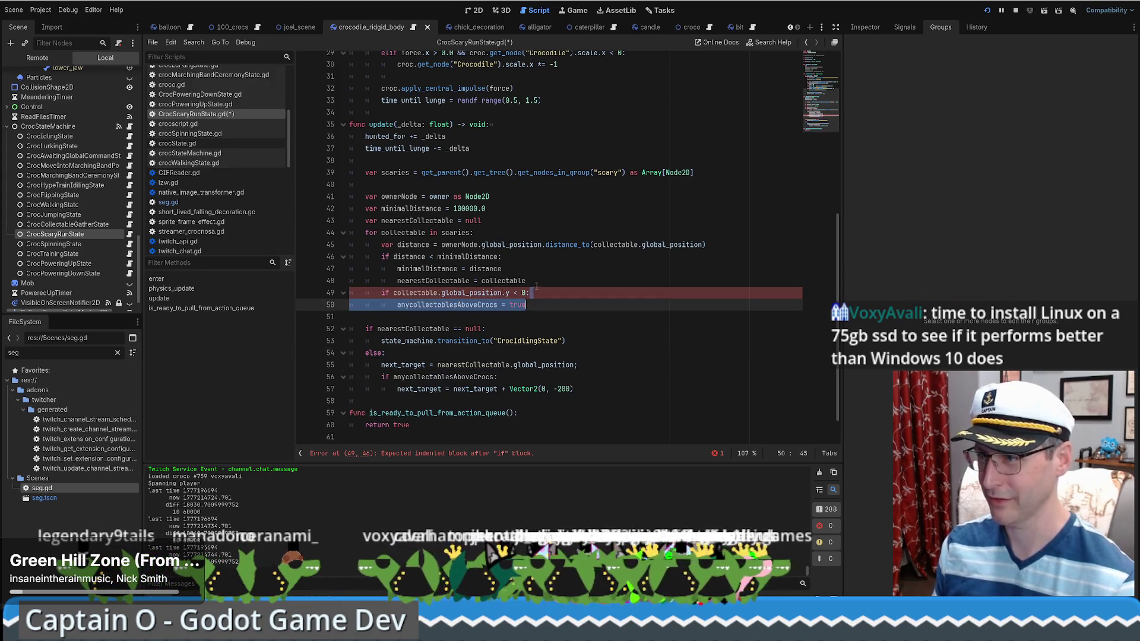
{"action": "left_click", "coordinate": [539, 280]}
{"action": "left_click_drag", "start_coordinate": [538, 280], "coordinate": [526, 305]}
{"action": "key", "text": "BackSpace"}
{"action": "left_click_drag", "start_coordinate": [574, 364], "coordinate": [590, 344]}
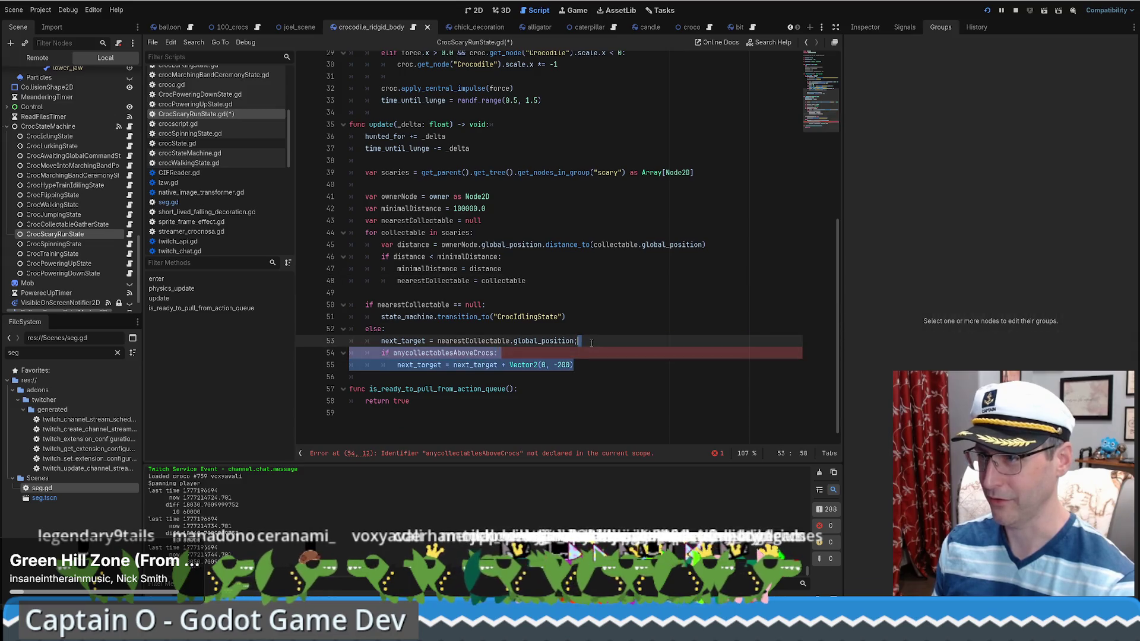
{"action": "key", "text": "BackSpace"}
{"action": "scroll", "coordinate": [635, 356], "scroll_direction": "up", "scroll_amount": 6}
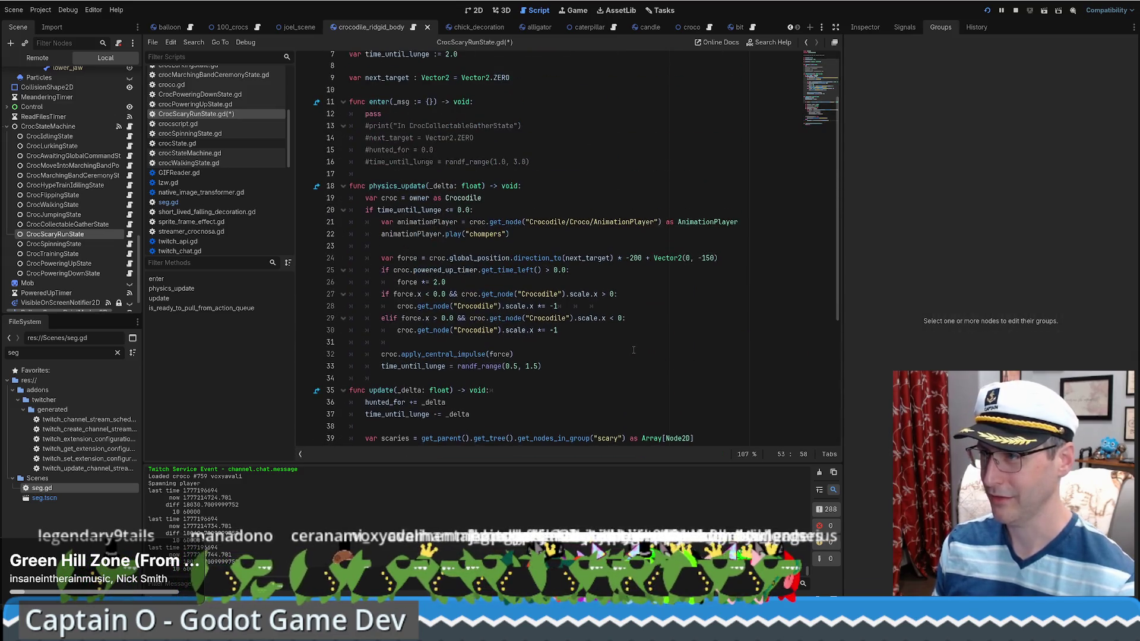
- Try a -300 lunge force, then undo back to -200
{"action": "left_click", "coordinate": [632, 257]}
{"action": "key", "text": "BackSpace"}
{"action": "type", "text": "3"}
{"action": "key", "text": "ctrl+s"}
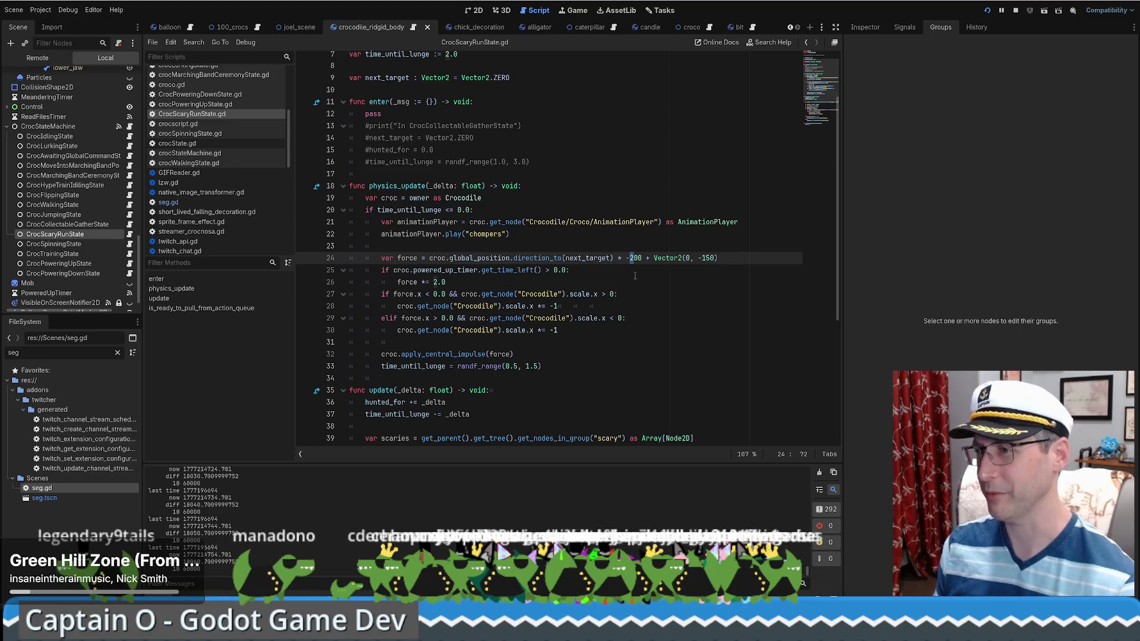
{"action": "key", "text": "ctrl+z"}
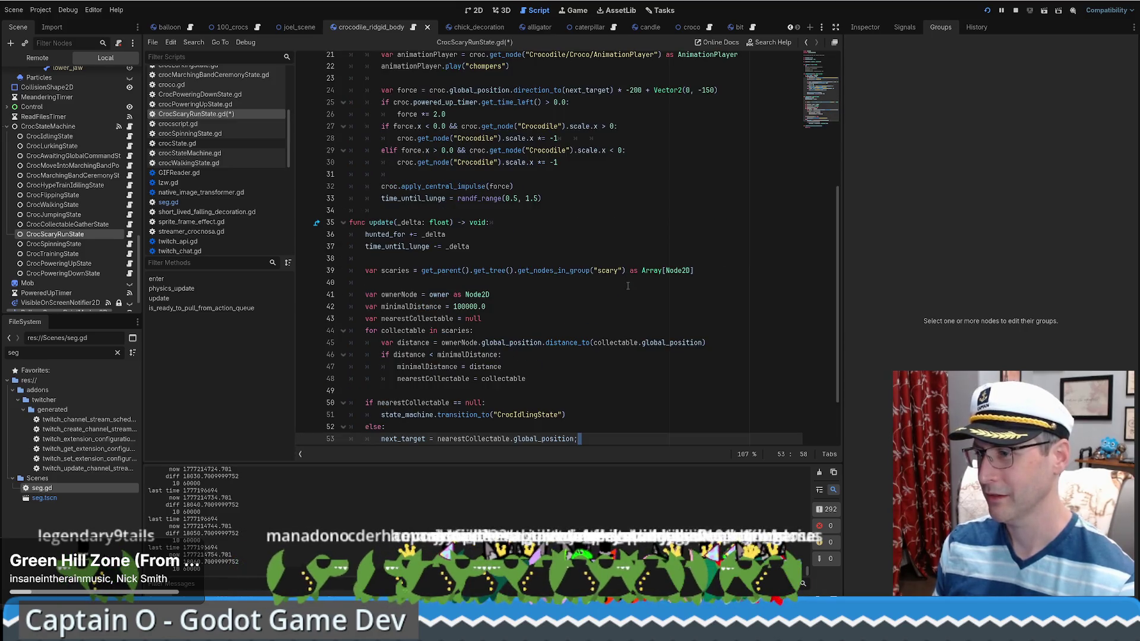
{"action": "key", "text": "ctrl+z"}
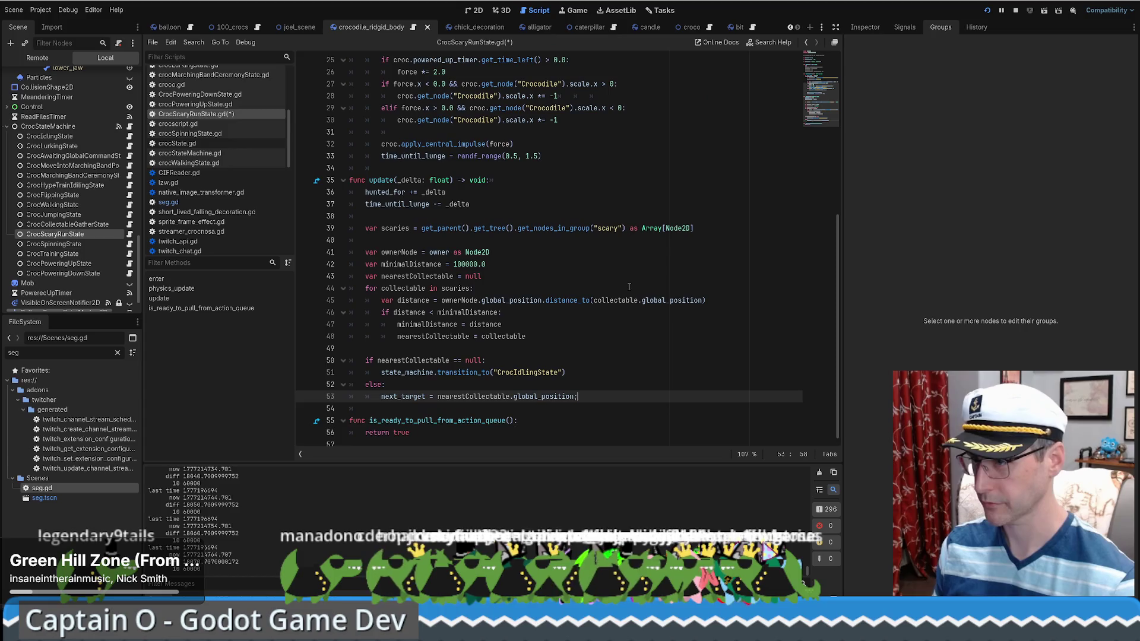
{"action": "key", "text": "ctrl+z"}
{"action": "key", "text": "ctrl+z"}
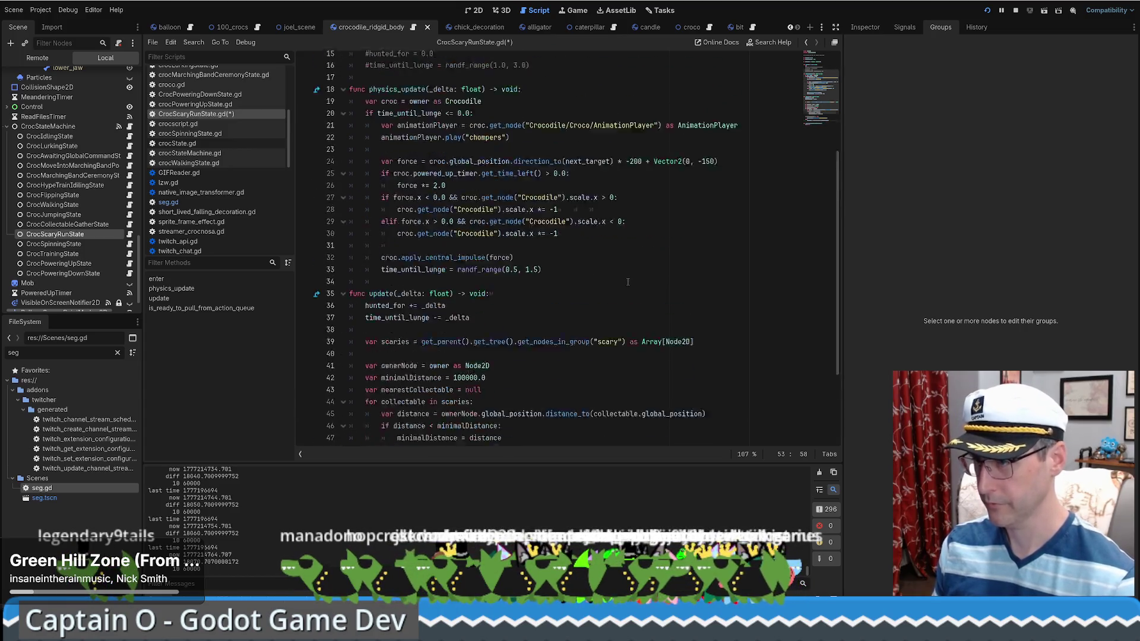
{"action": "key", "text": "ctrl+z"}
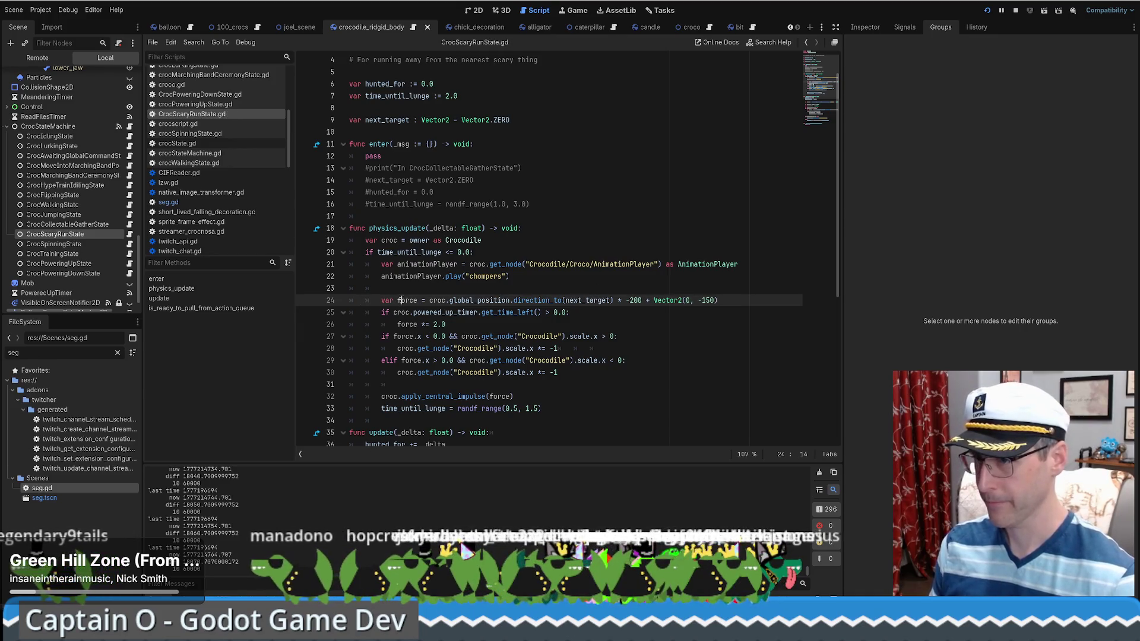
- Add 'force.y *= -1' below the force line and save the script
{"action": "left_click", "coordinate": [753, 298]}
{"action": "key", "text": "Return"}
{"action": "type", "text": "force"}
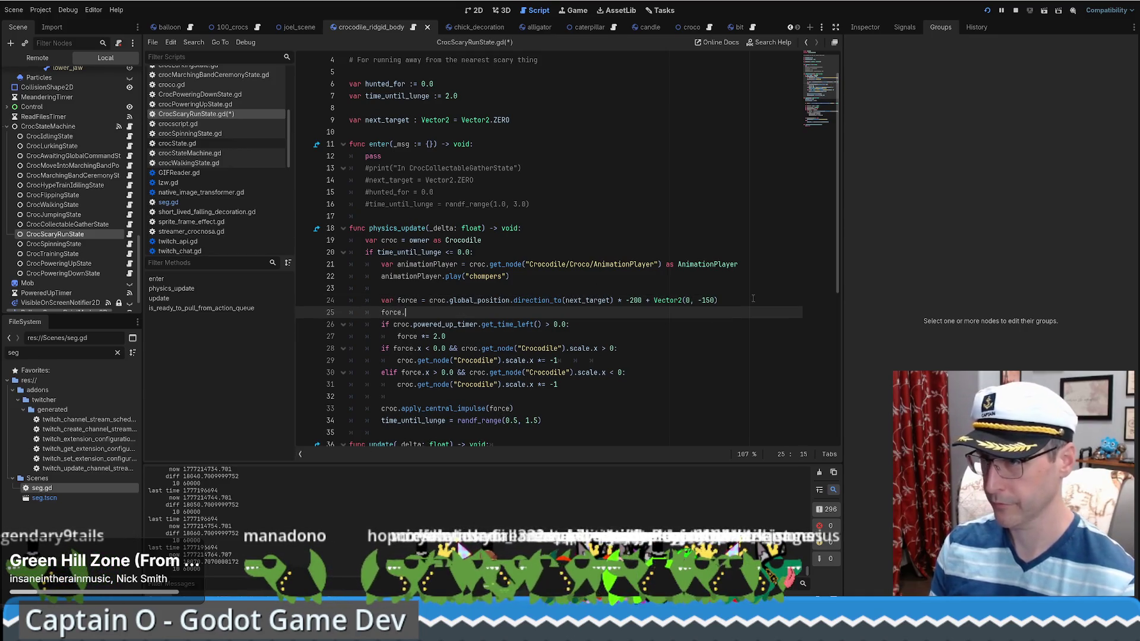
{"action": "type", "text": ".y ="}
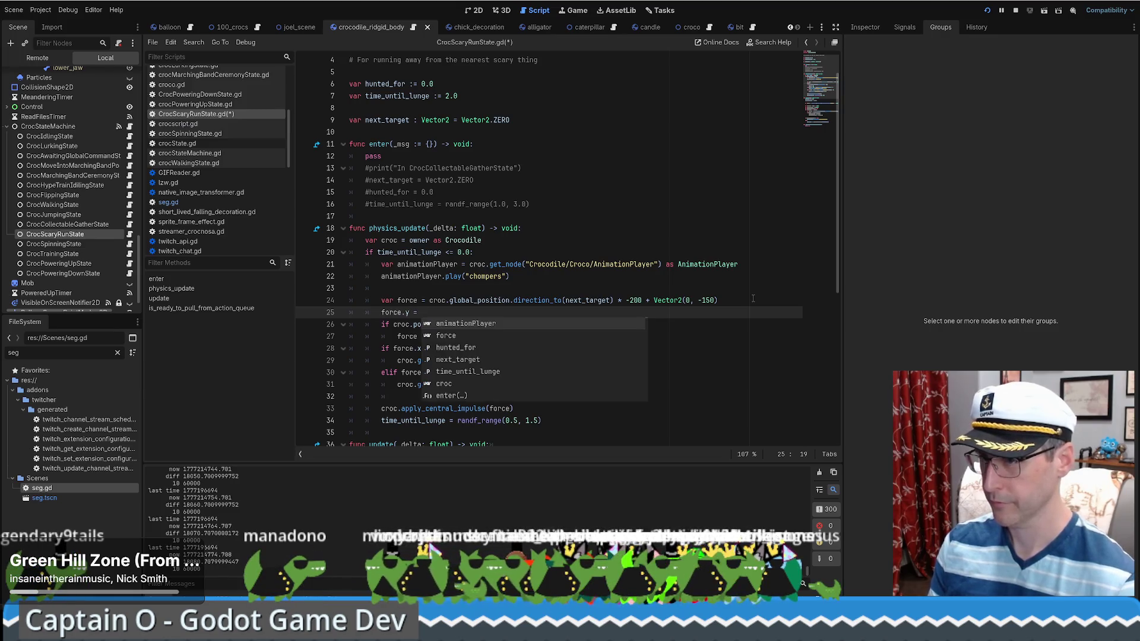
{"action": "key", "text": "BackSpace"}
{"action": "key", "text": "BackSpace"}
{"action": "type", "text": "*="}
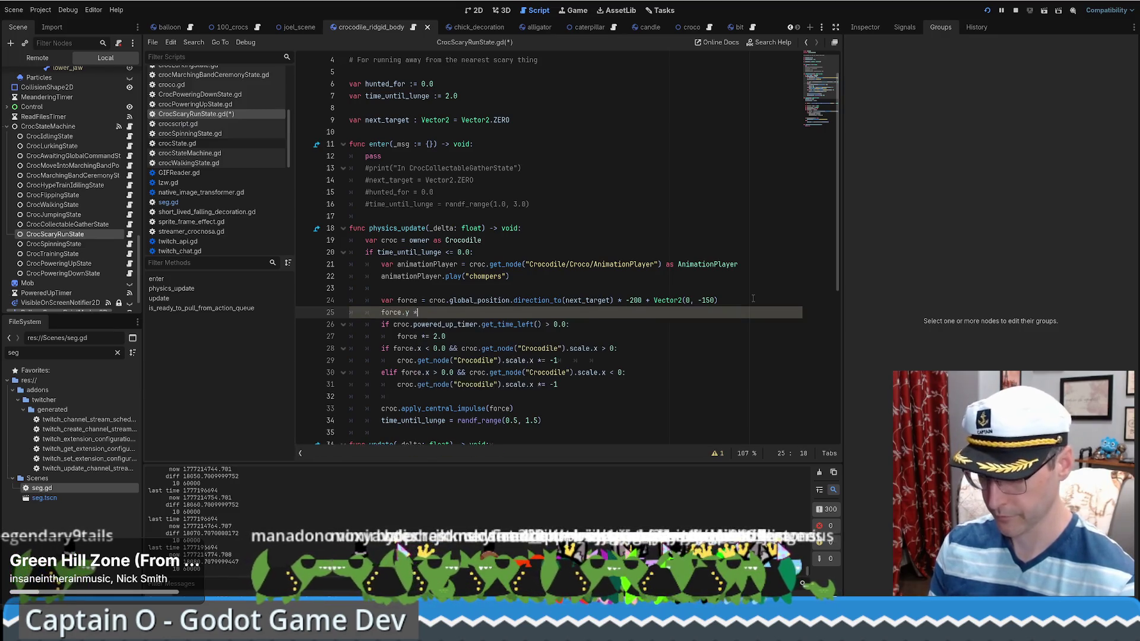
{"action": "key", "text": "BackSpace"}
{"action": "key", "text": "BackSpace"}
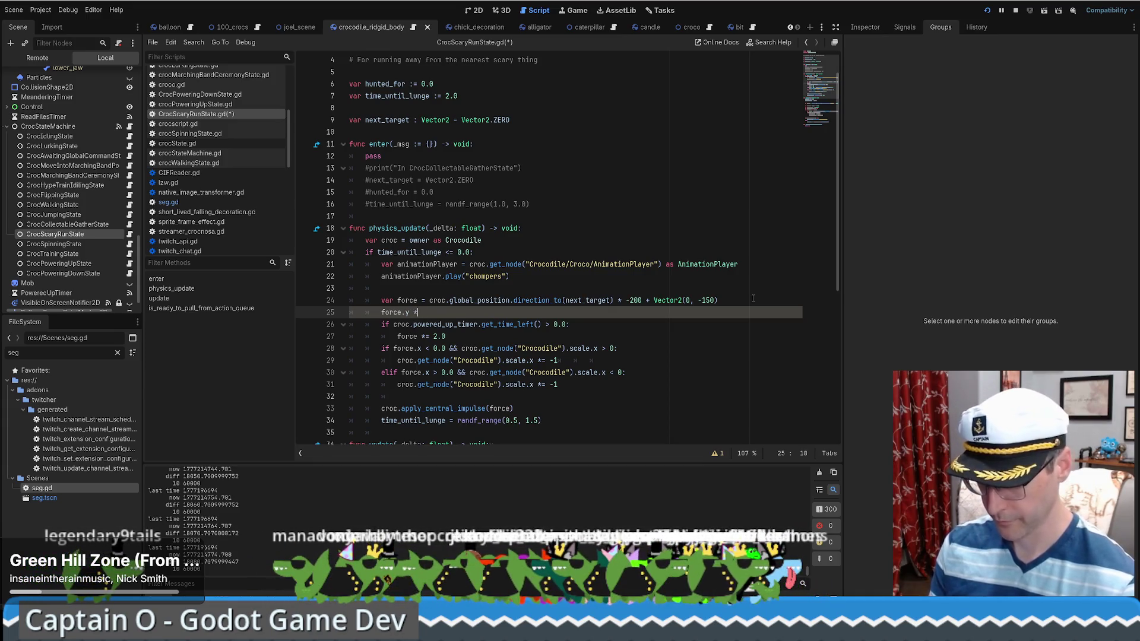
{"action": "type", "text": "= ="}
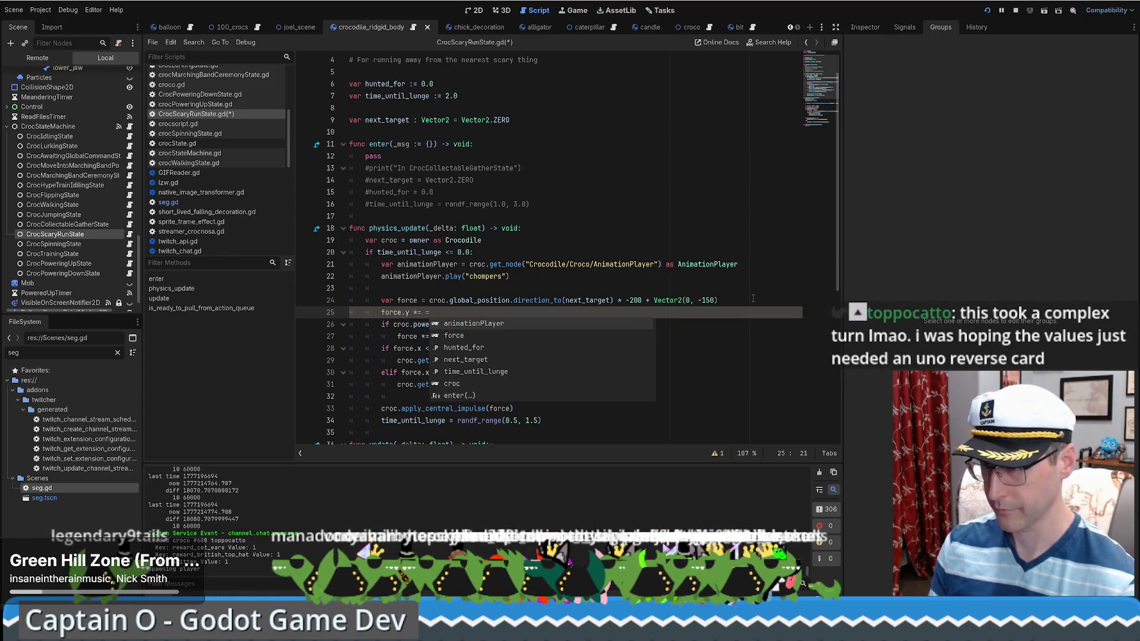
{"action": "key", "text": "BackSpace"}
{"action": "type", "text": "-1"}
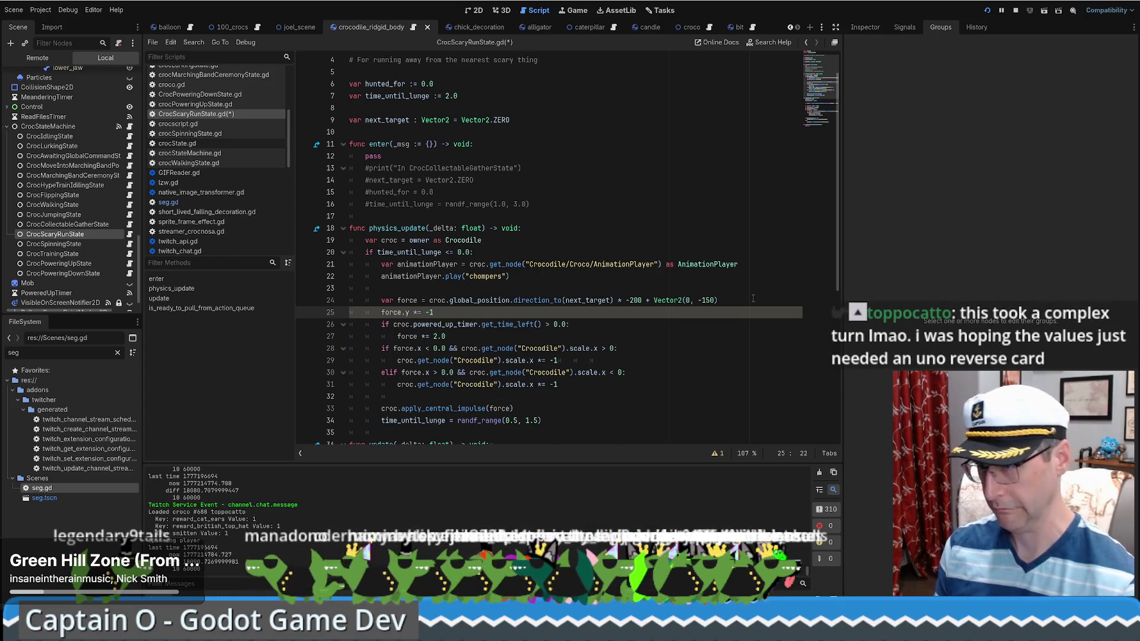
{"action": "key", "text": "ctrl+s"}
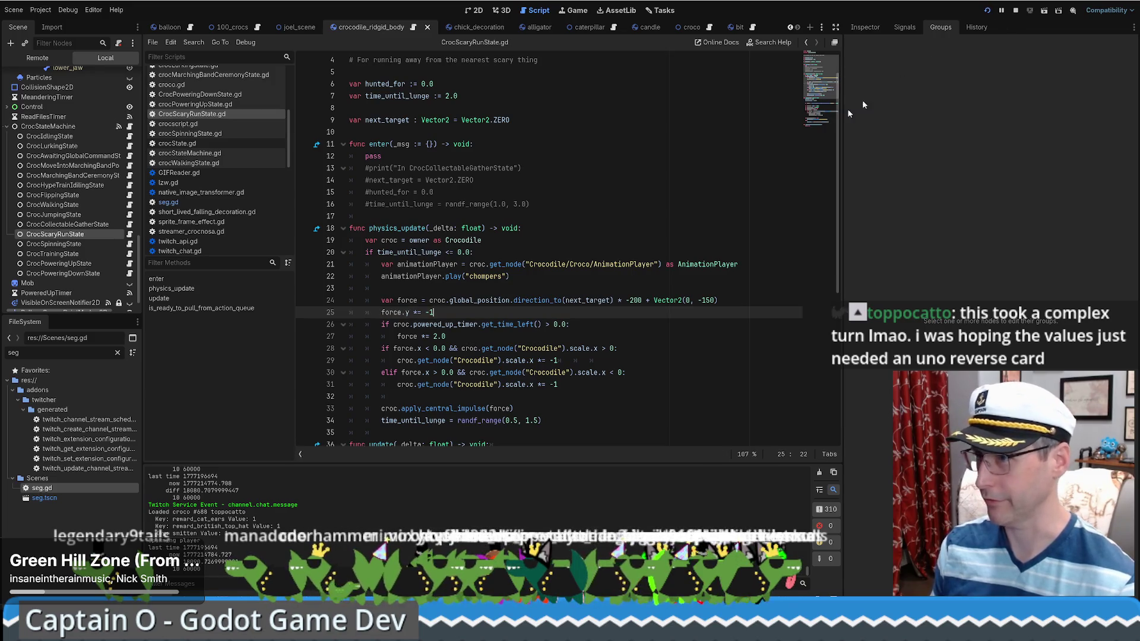
{"action": "left_click", "coordinate": [570, 239]}
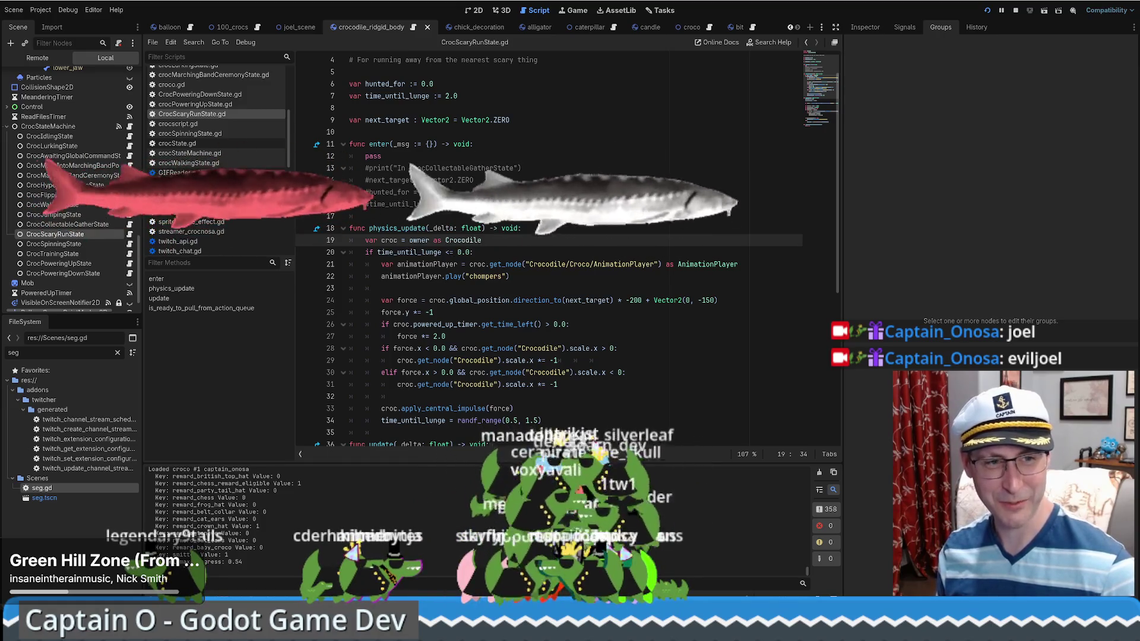
- Break at line 26, inspect the force value in the debugger, then stop the game
{"action": "left_click", "coordinate": [315, 324]}
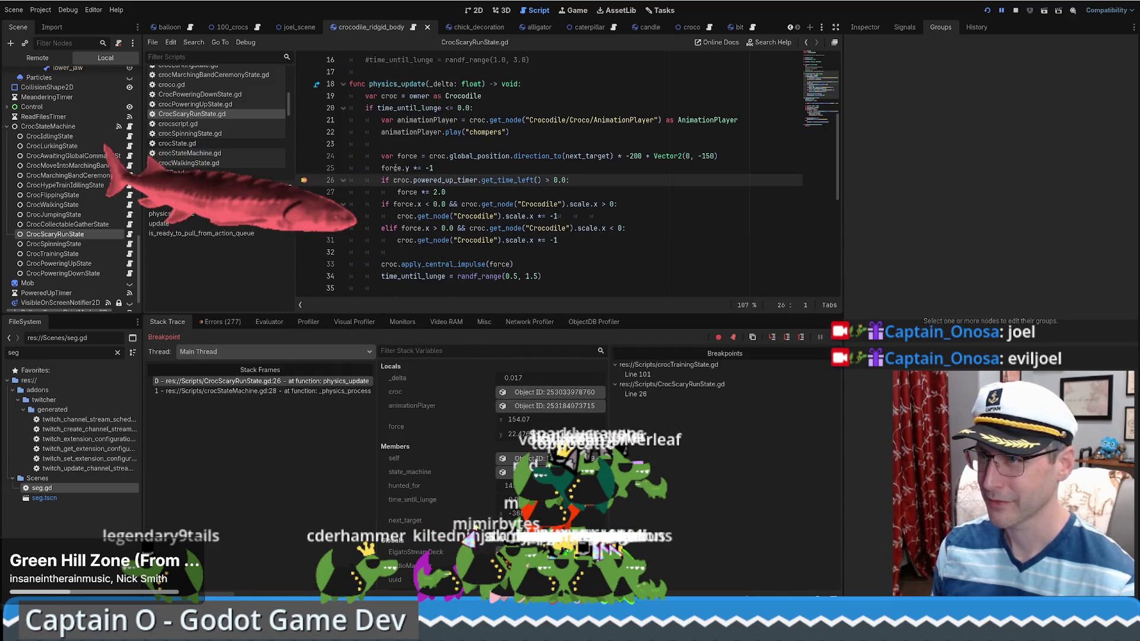
{"action": "mouse_move", "coordinate": [395, 169]}
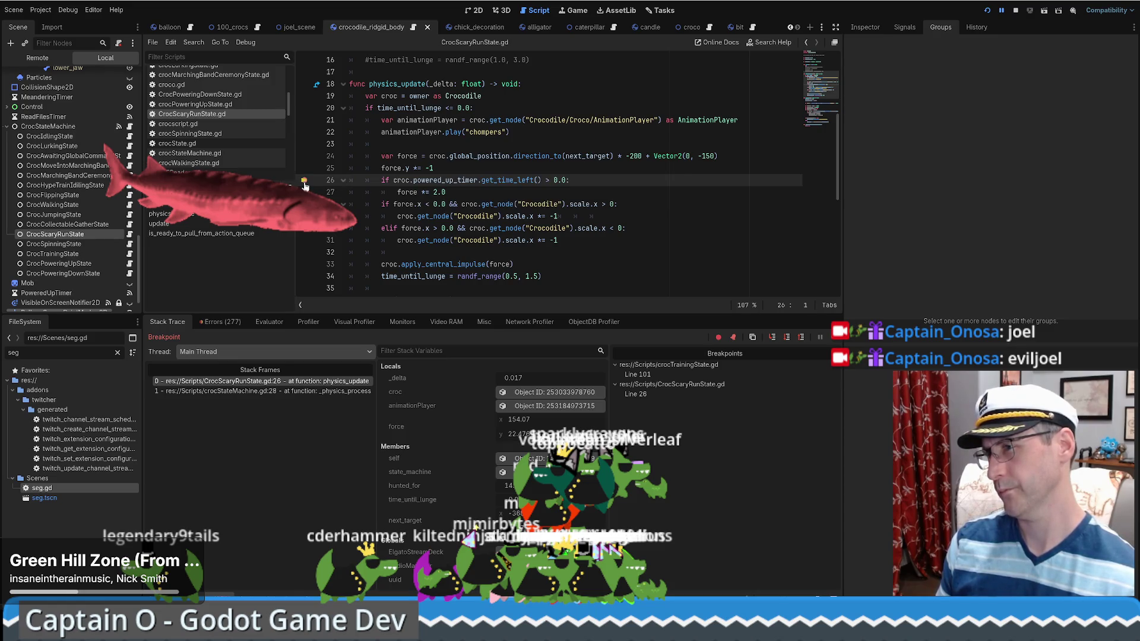
{"action": "left_click", "coordinate": [1014, 11]}
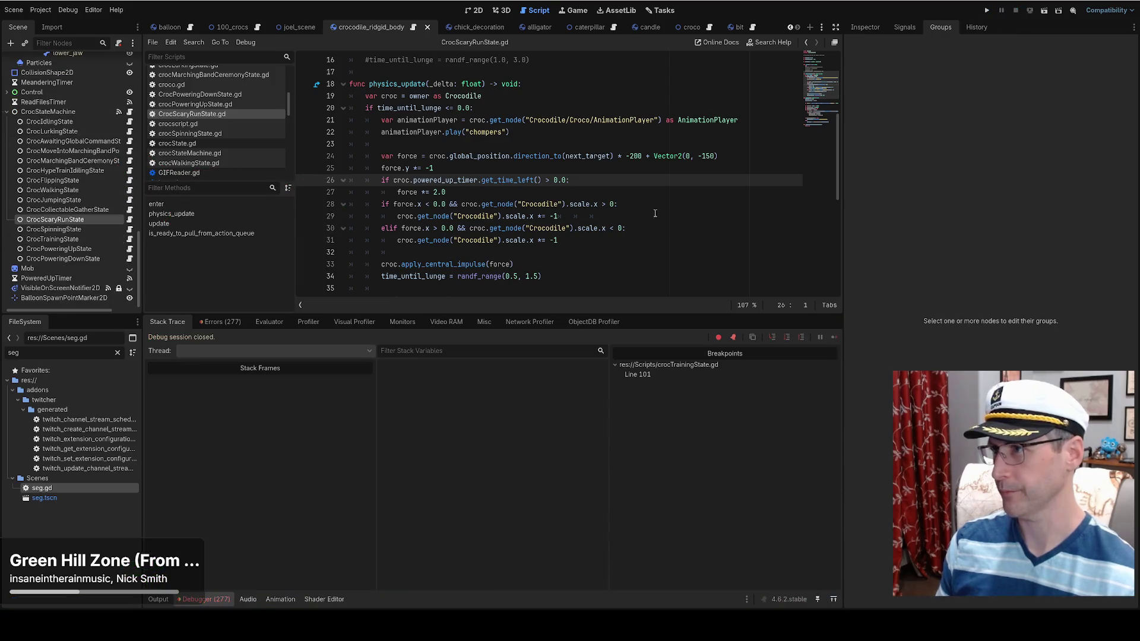
- Save and run with F5 to test the flipped lunge, then switch to the 2D workspace
{"action": "left_click", "coordinate": [634, 156]}
{"action": "type", "text": "3"}
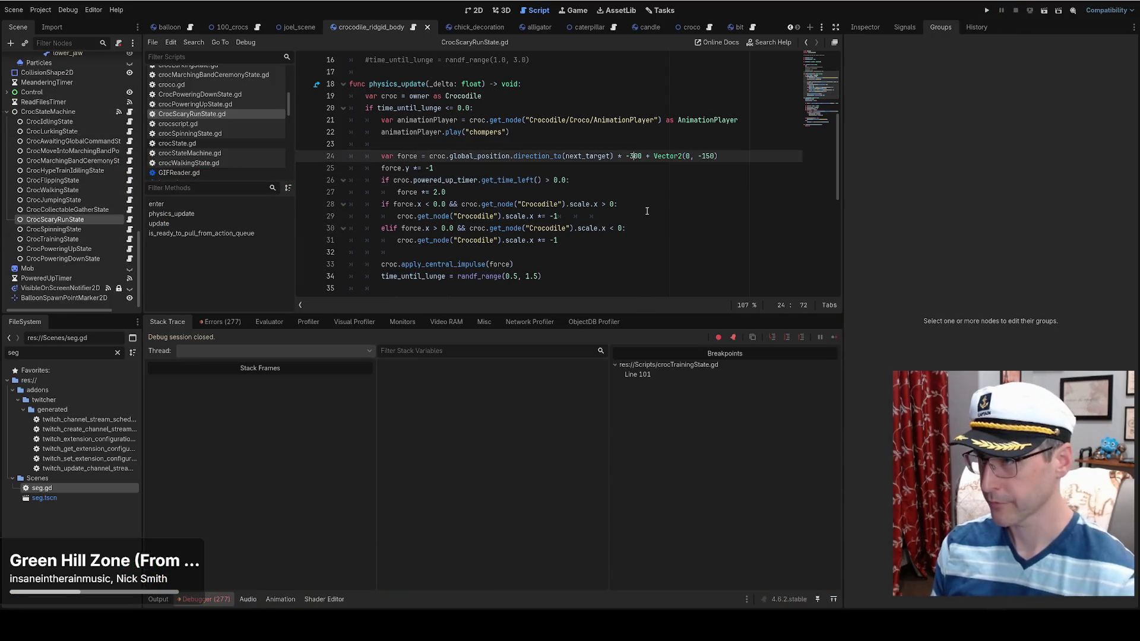
{"action": "key", "text": "F5"}
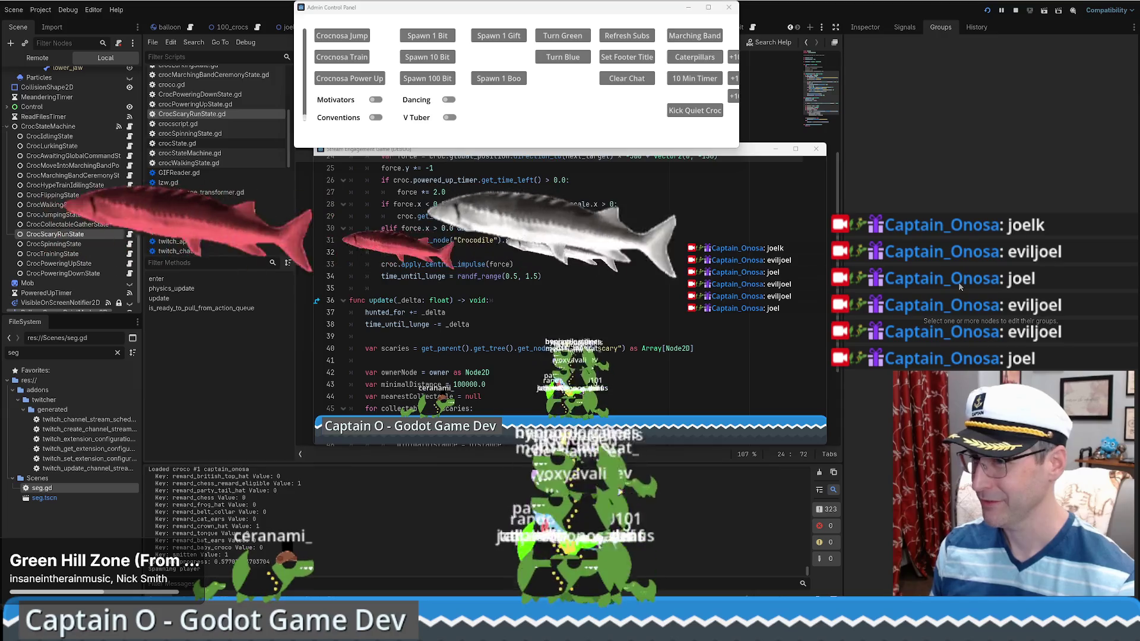
{"action": "left_click", "coordinate": [476, 22]}
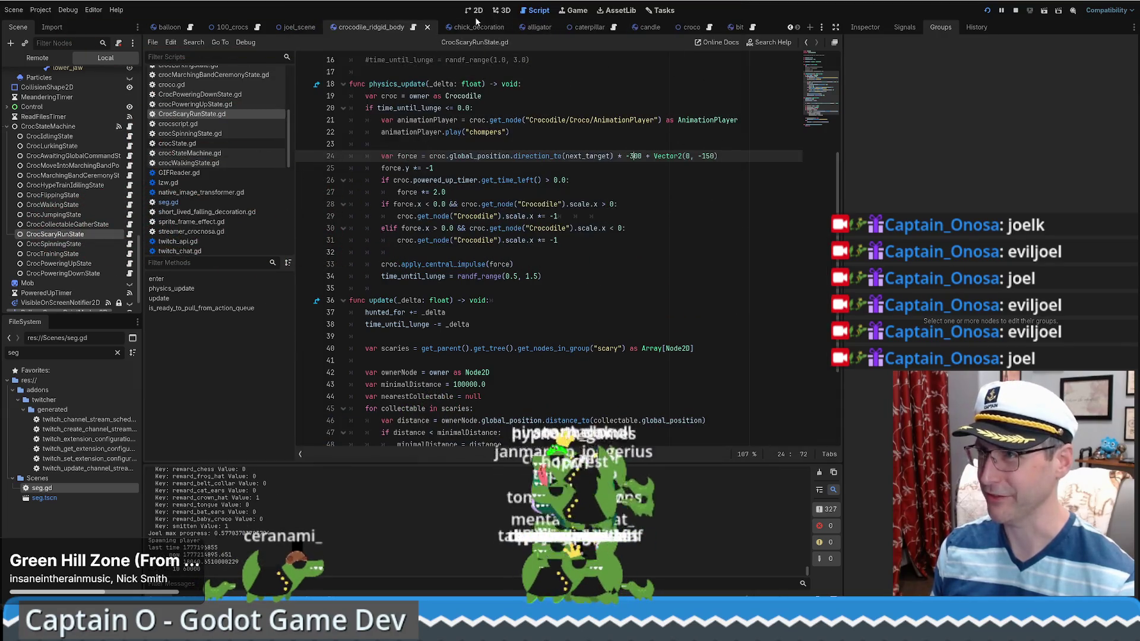
{"action": "left_click", "coordinate": [477, 10]}
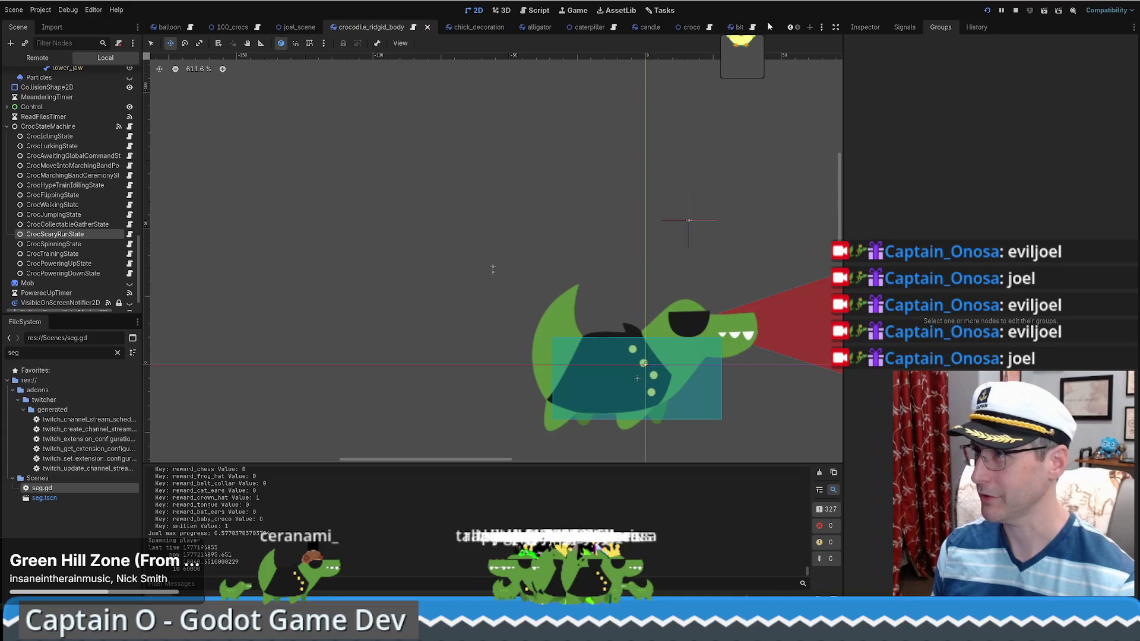
- Open the seg scene and select EvilJoel_joke, undoing a trial drag of its top point
{"action": "scroll", "coordinate": [445, 27], "scroll_direction": "up", "scroll_amount": 1}
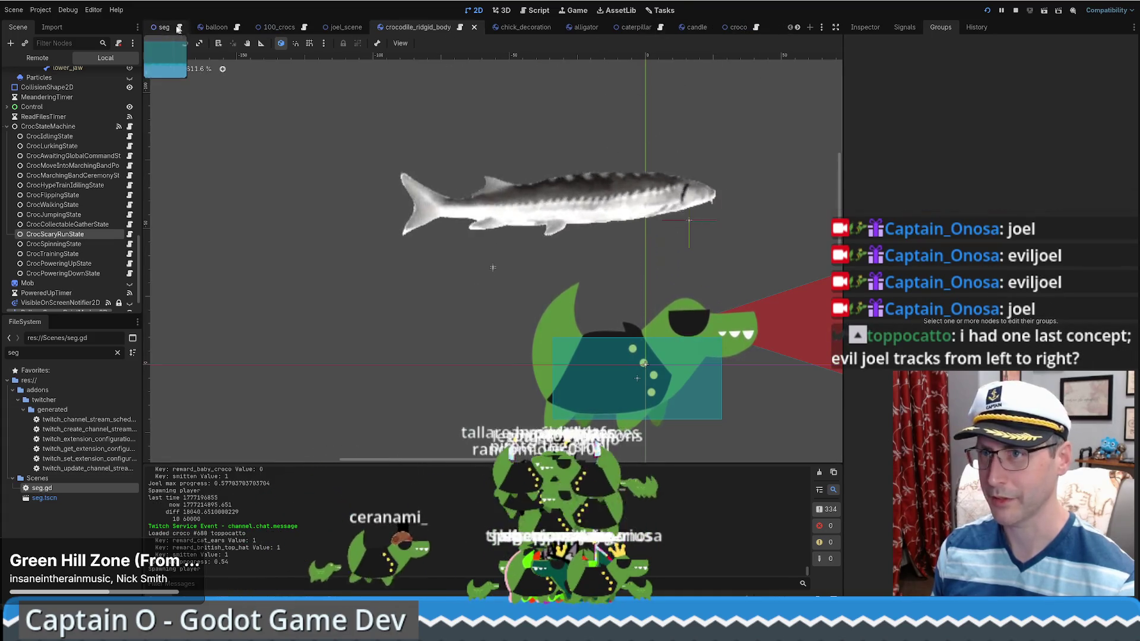
{"action": "left_click", "coordinate": [181, 29]}
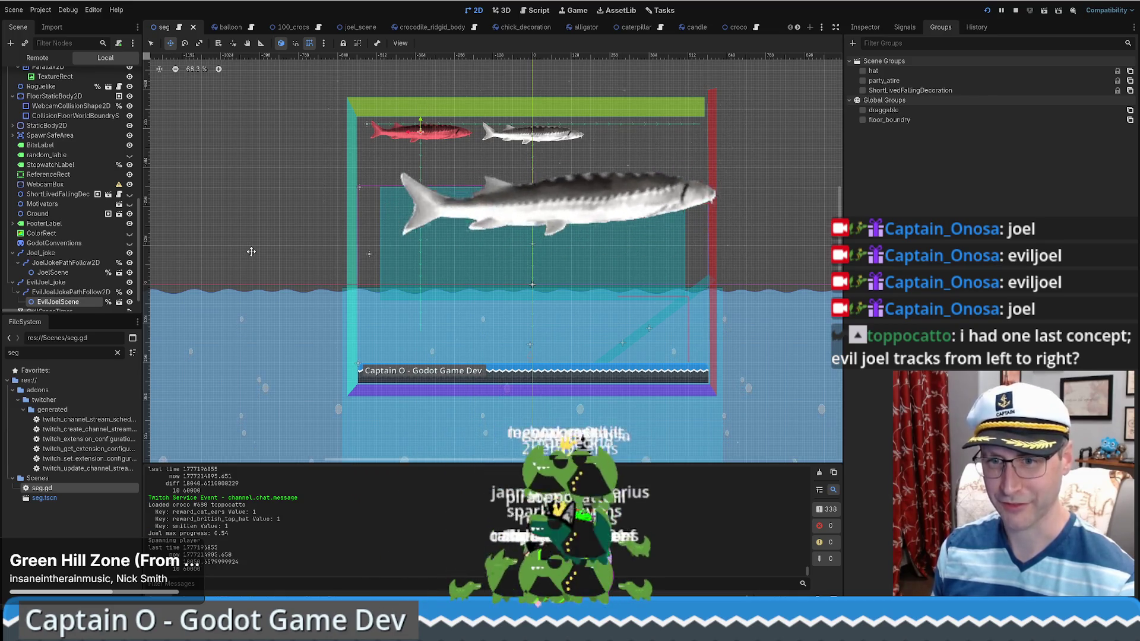
{"action": "left_click", "coordinate": [421, 190]}
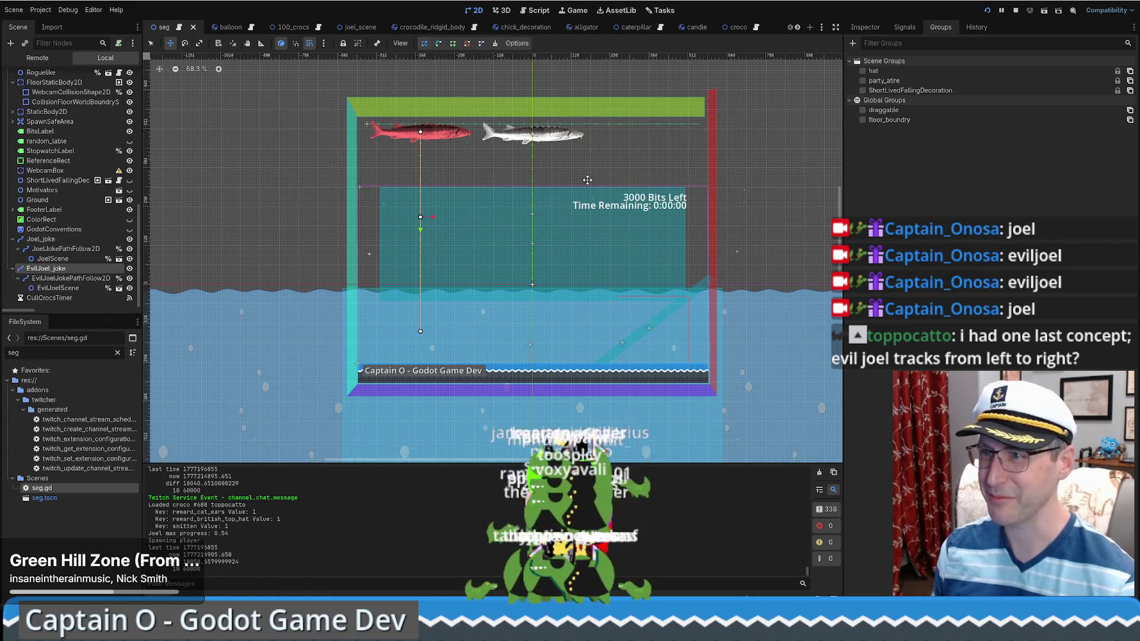
{"action": "scroll", "coordinate": [423, 226], "scroll_direction": "down", "scroll_amount": 4}
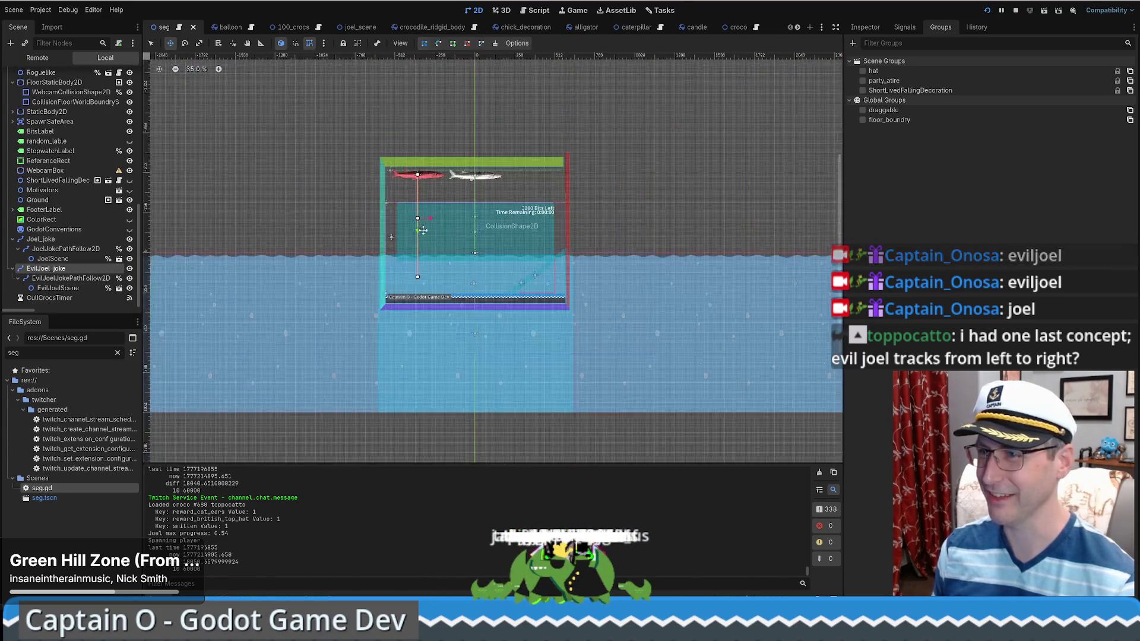
{"action": "scroll", "coordinate": [425, 228], "scroll_direction": "up", "scroll_amount": 7}
{"action": "scroll", "coordinate": [415, 190], "scroll_direction": "down", "scroll_amount": 2}
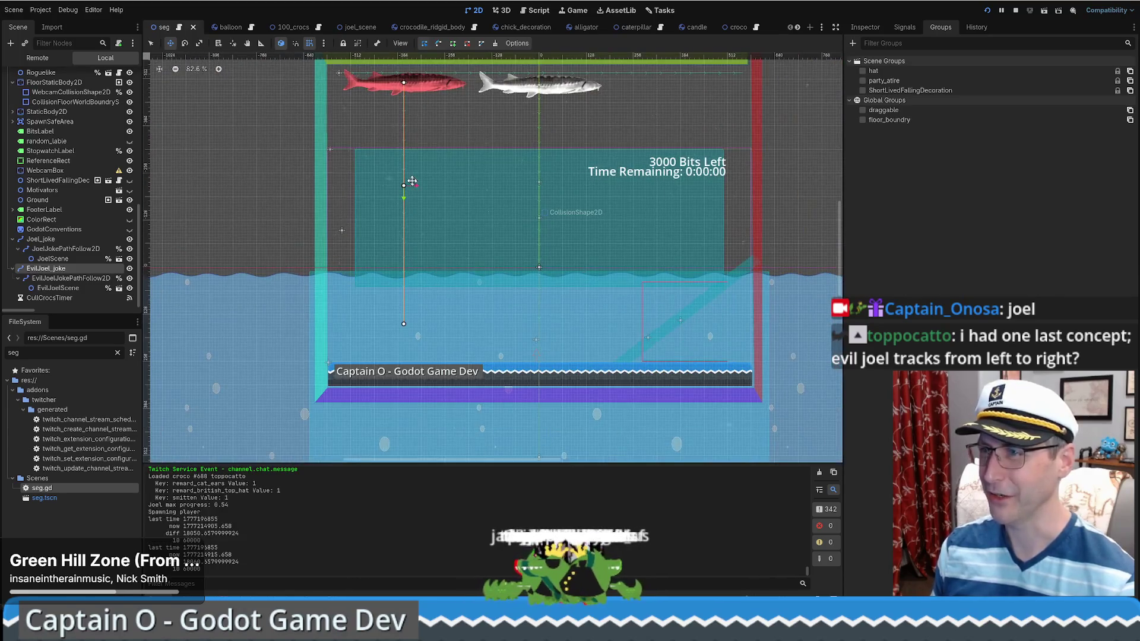
{"action": "left_click", "coordinate": [303, 179]}
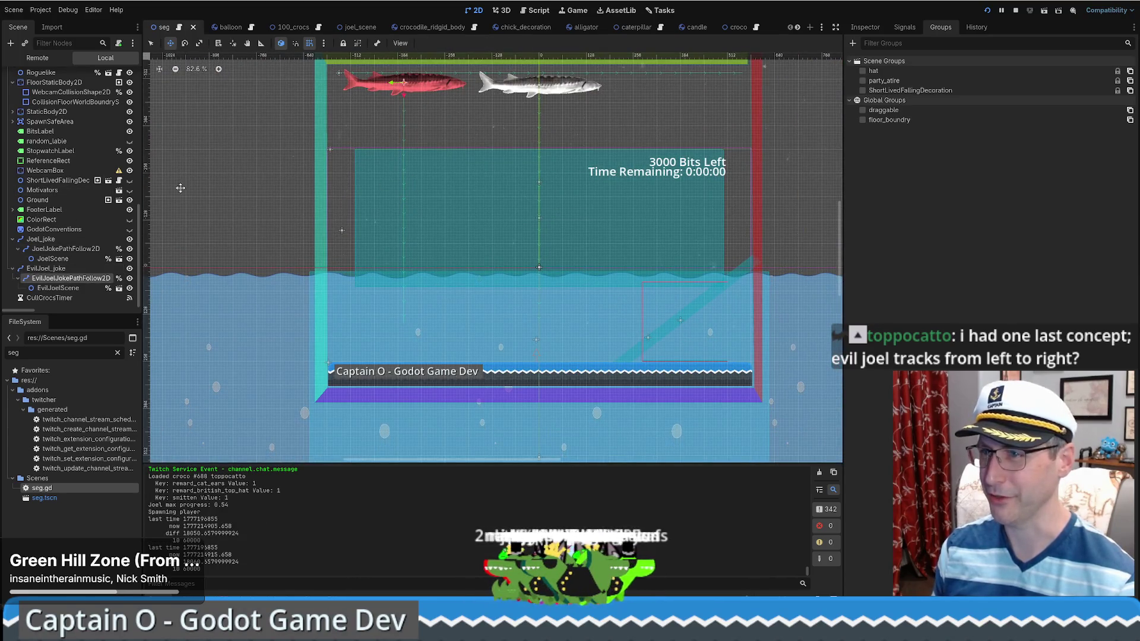
{"action": "left_click", "coordinate": [71, 270]}
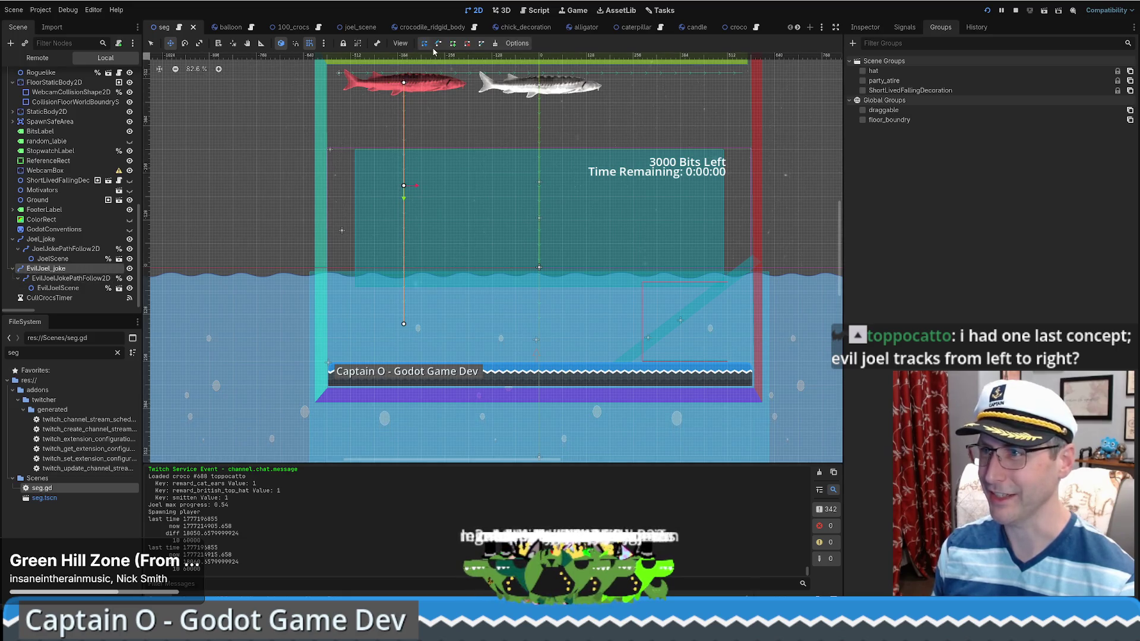
{"action": "left_click_drag", "start_coordinate": [404, 82], "coordinate": [405, 103]}
{"action": "key", "text": "ctrl+z"}
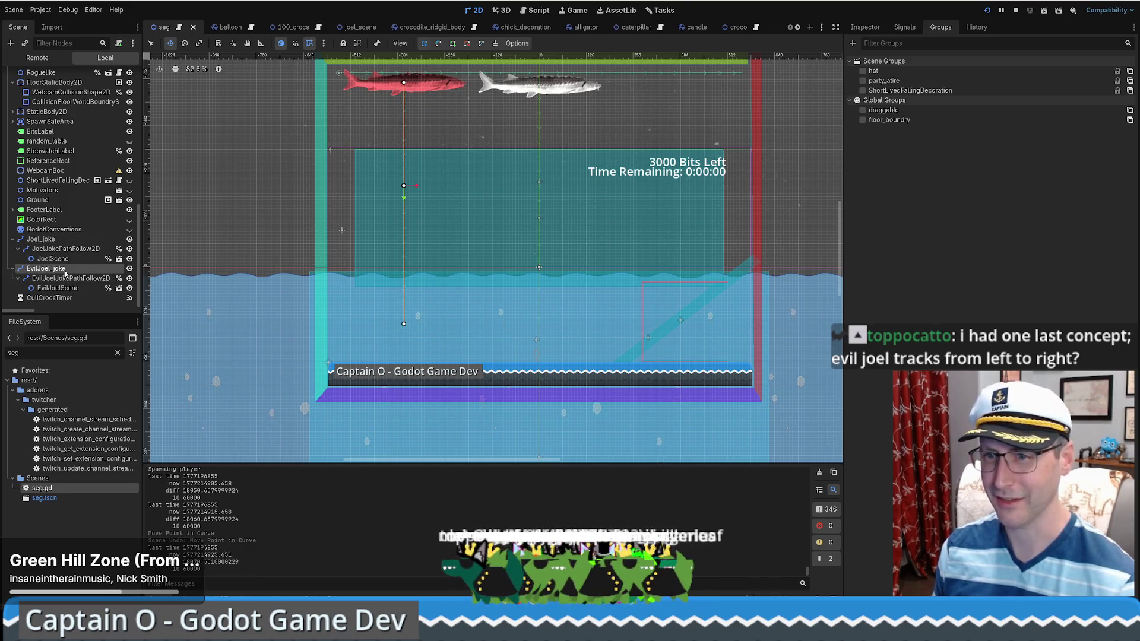
- Make the EvilJoel_joke path's curve unique to that path
{"action": "left_click", "coordinate": [863, 28]}
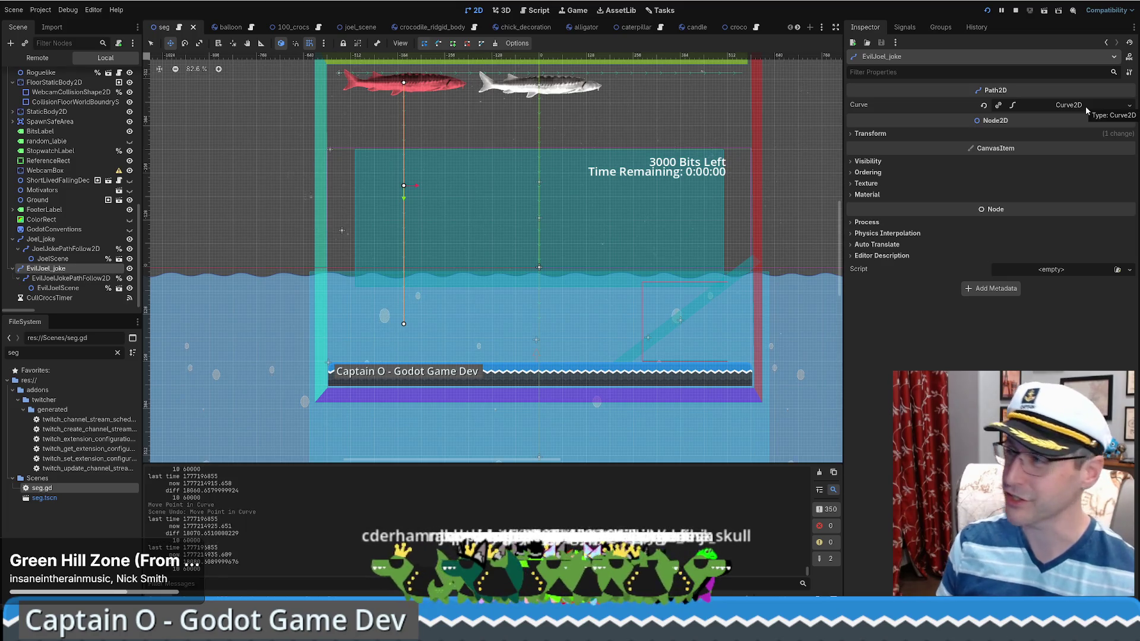
{"action": "left_click", "coordinate": [1126, 107]}
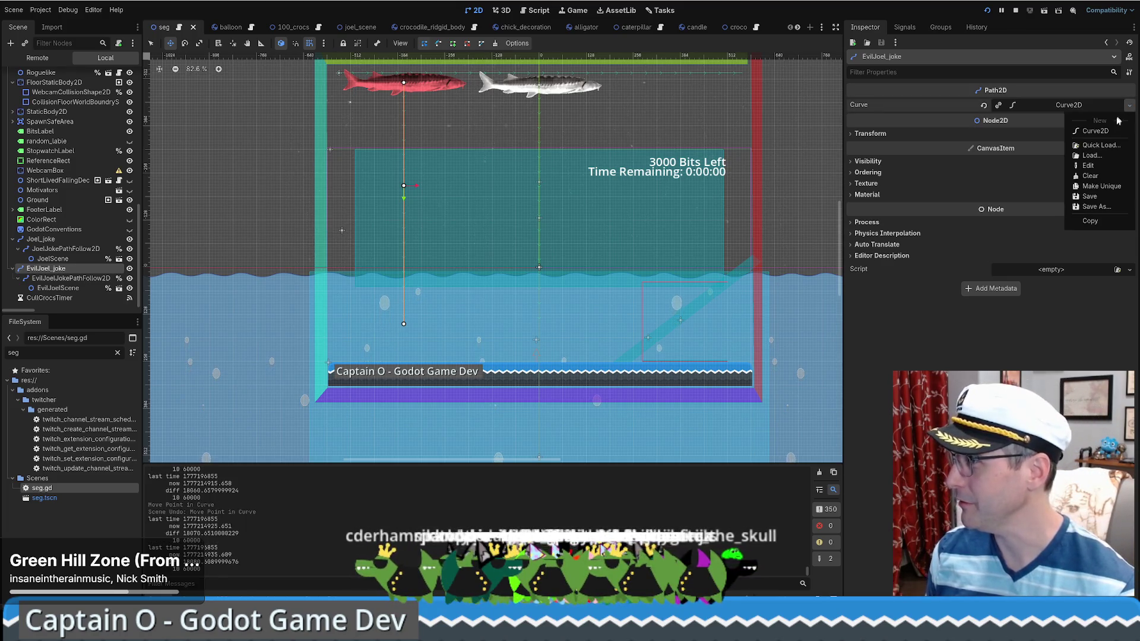
{"action": "left_click", "coordinate": [1101, 187]}
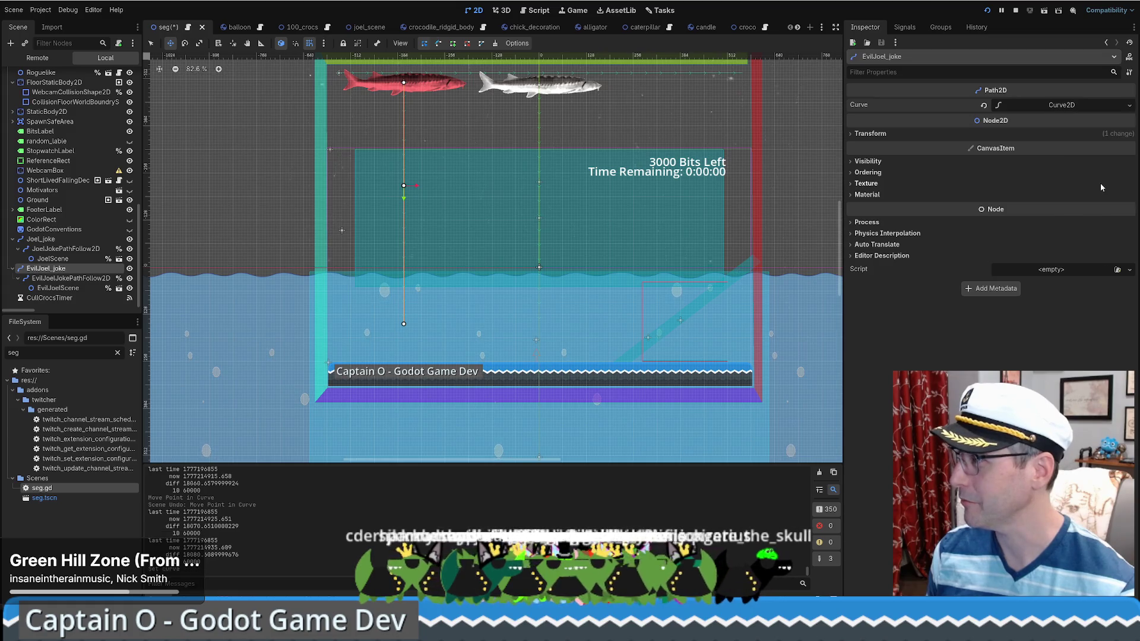
- Move the path's start points down and delete two points so the curve runs straight
{"action": "mouse_move", "coordinate": [403, 83]}
{"action": "left_mouse_down"}
{"action": "mouse_move", "coordinate": [421, 113]}
{"action": "mouse_move", "coordinate": [391, 121]}
{"action": "mouse_move", "coordinate": [403, 198]}
{"action": "mouse_move", "coordinate": [381, 223]}
{"action": "mouse_move", "coordinate": [376, 304]}
{"action": "mouse_move", "coordinate": [341, 306]}
{"action": "mouse_move", "coordinate": [380, 303]}
{"action": "mouse_move", "coordinate": [248, 310]}
{"action": "mouse_move", "coordinate": [854, 315]}
{"action": "mouse_move", "coordinate": [811, 307]}
{"action": "left_mouse_up"}
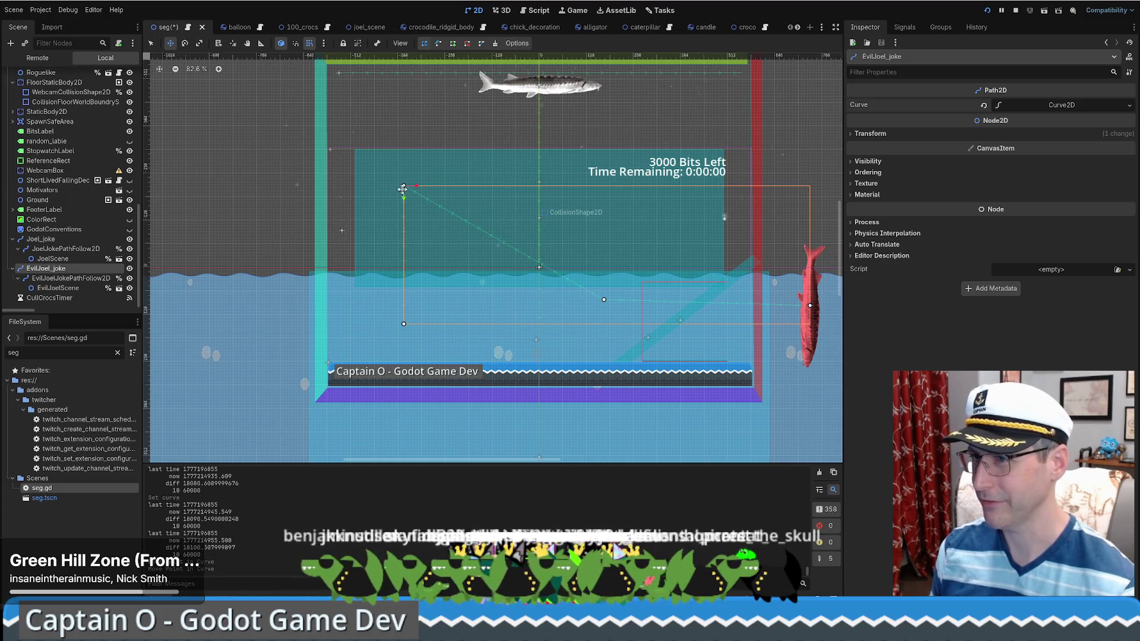
{"action": "mouse_move", "coordinate": [404, 185]}
{"action": "left_mouse_down"}
{"action": "mouse_move", "coordinate": [380, 290]}
{"action": "mouse_move", "coordinate": [394, 313]}
{"action": "mouse_move", "coordinate": [409, 311]}
{"action": "mouse_move", "coordinate": [383, 310]}
{"action": "left_mouse_up"}
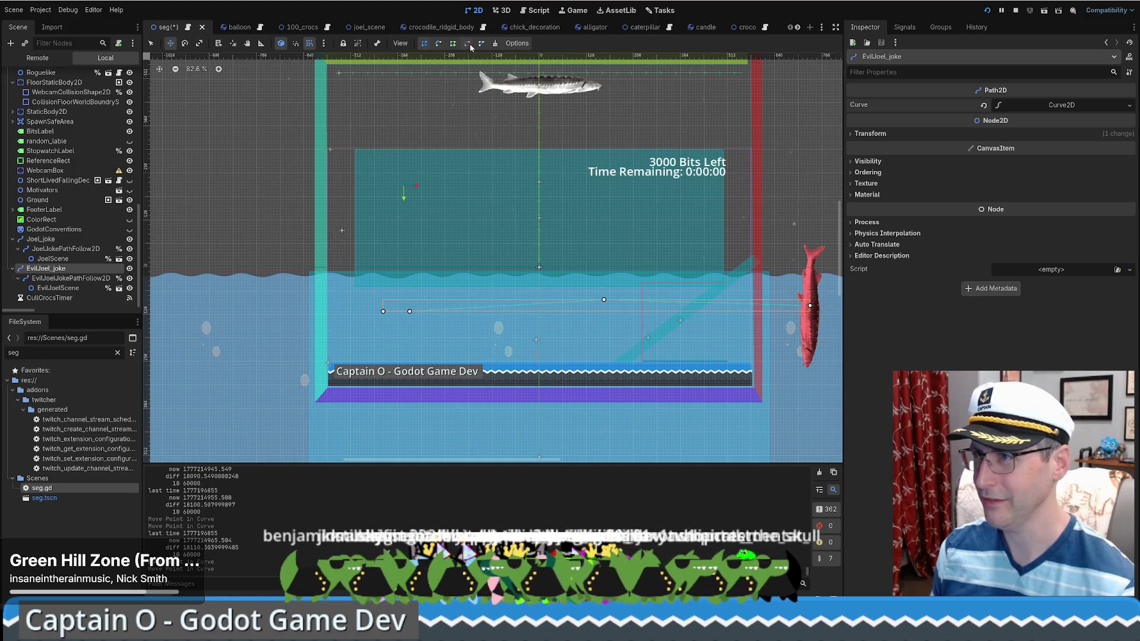
{"action": "right_click", "coordinate": [410, 310]}
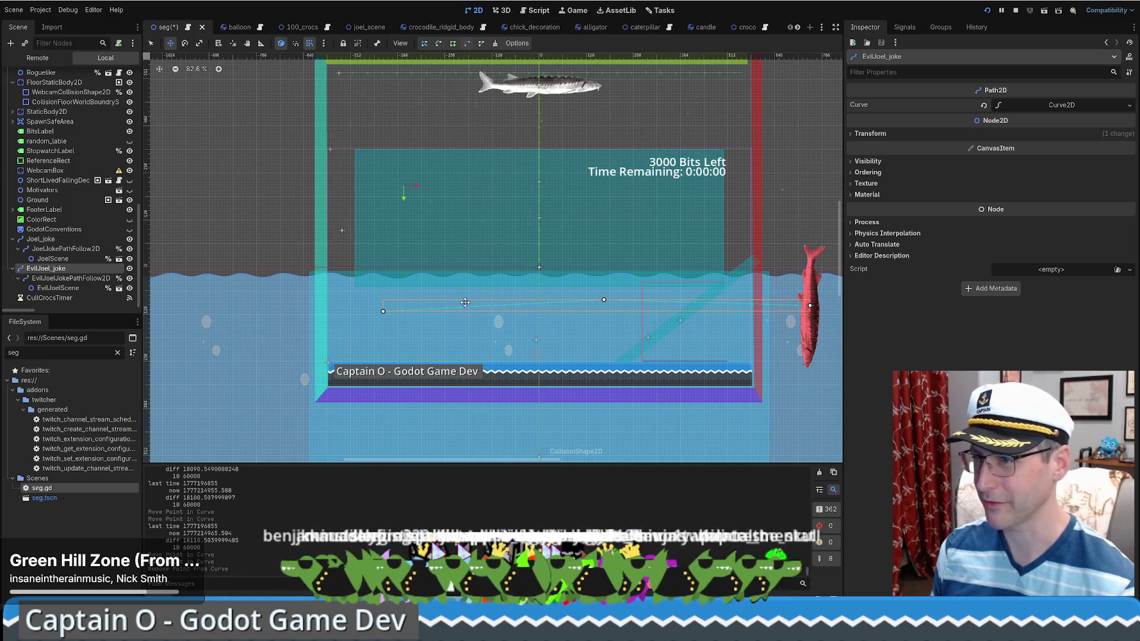
{"action": "right_click", "coordinate": [604, 299]}
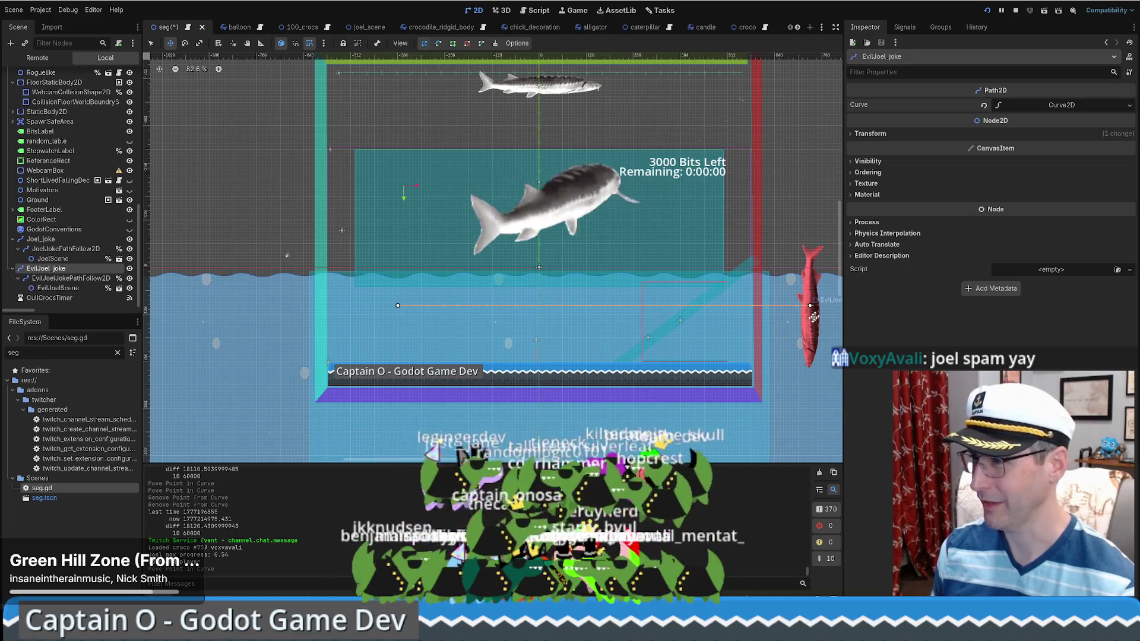
- Select EvilJoelJokePathFollow2D and set its rotation to 90°
{"action": "key", "text": "Down"}
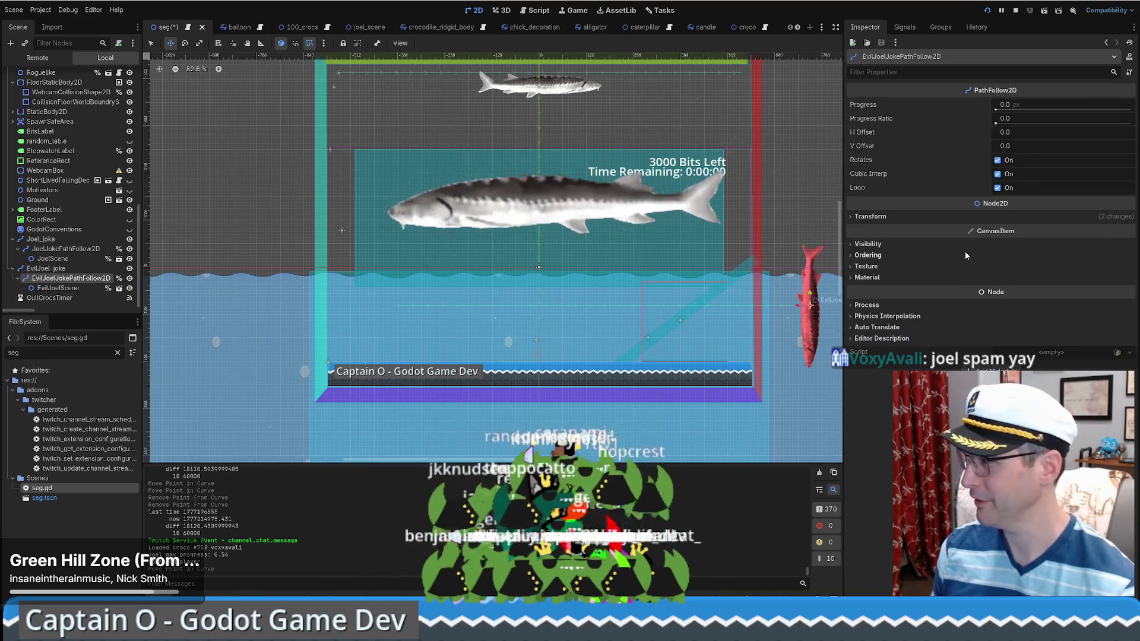
{"action": "left_click", "coordinate": [869, 216]}
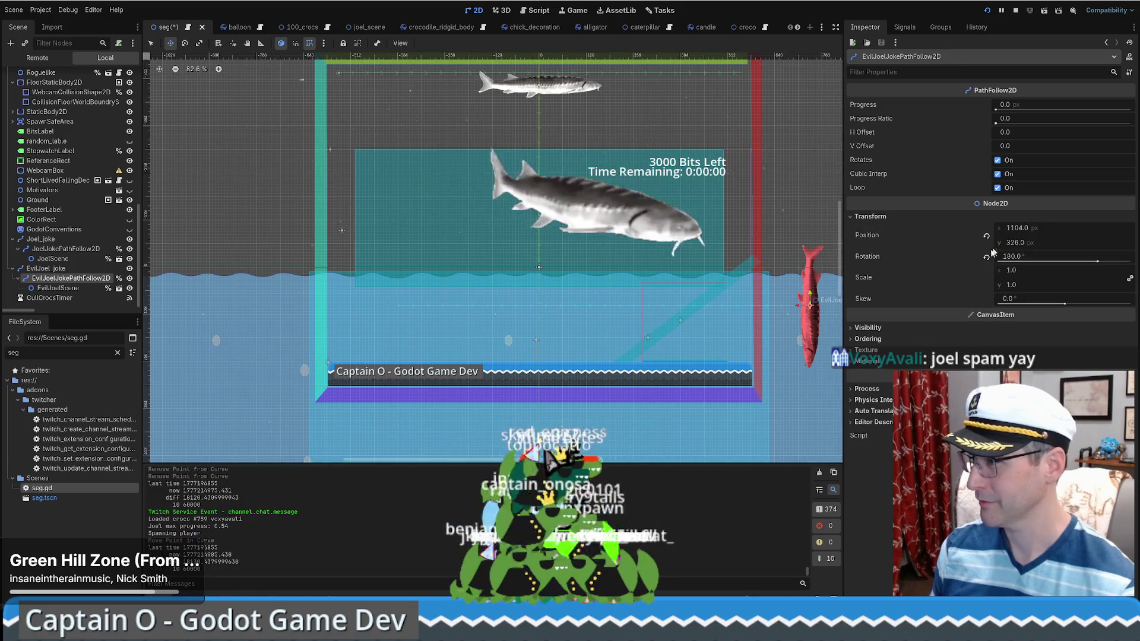
{"action": "left_click", "coordinate": [985, 257]}
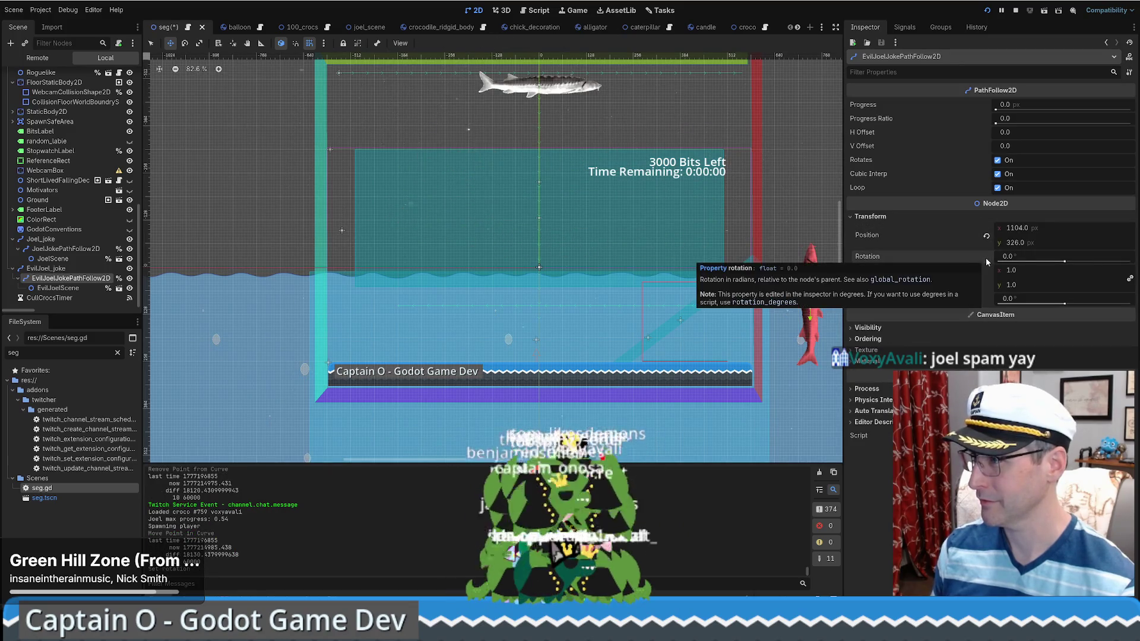
{"action": "left_click_drag", "start_coordinate": [1021, 262], "coordinate": [1068, 262]}
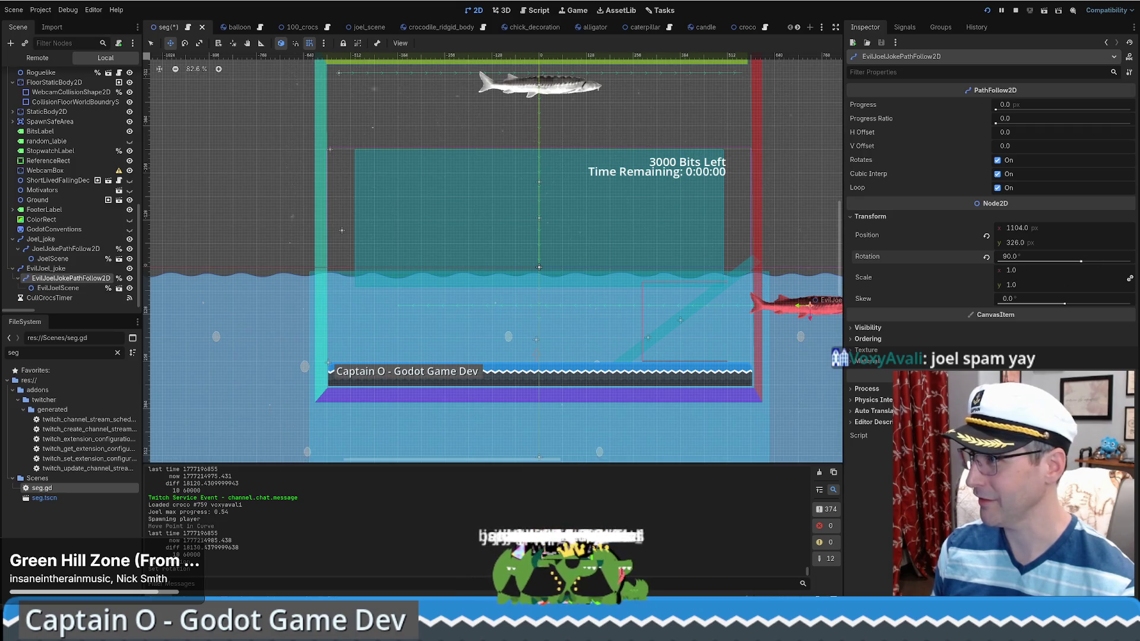
- Set the path follower's scale to x 1, y -1 and save the scene
{"action": "left_click", "coordinate": [1042, 272]}
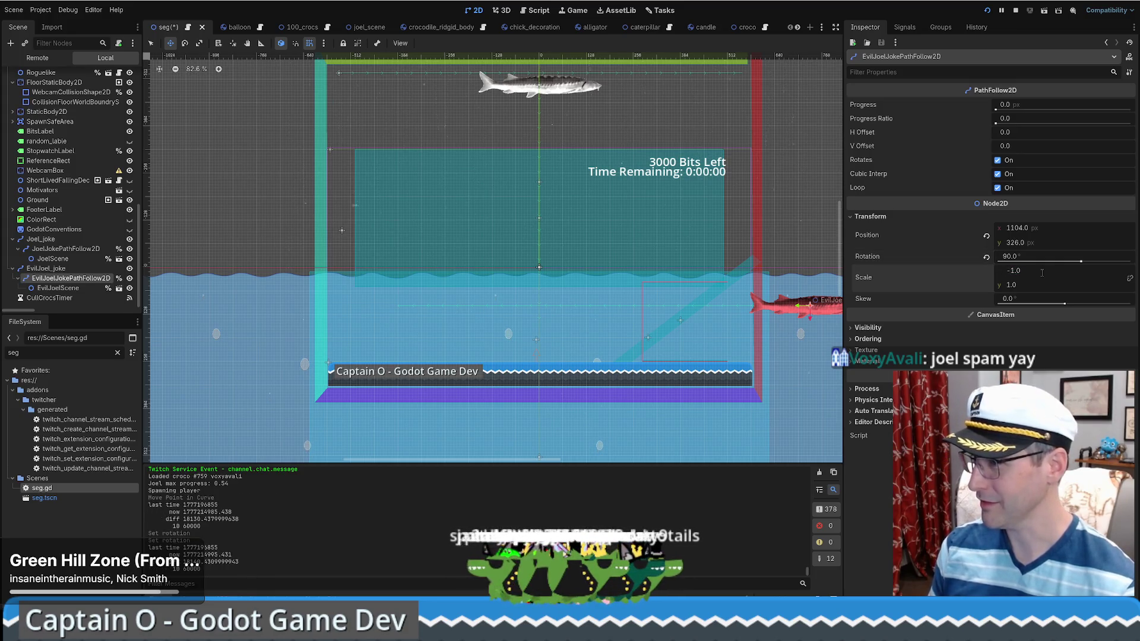
{"action": "key", "text": "Return"}
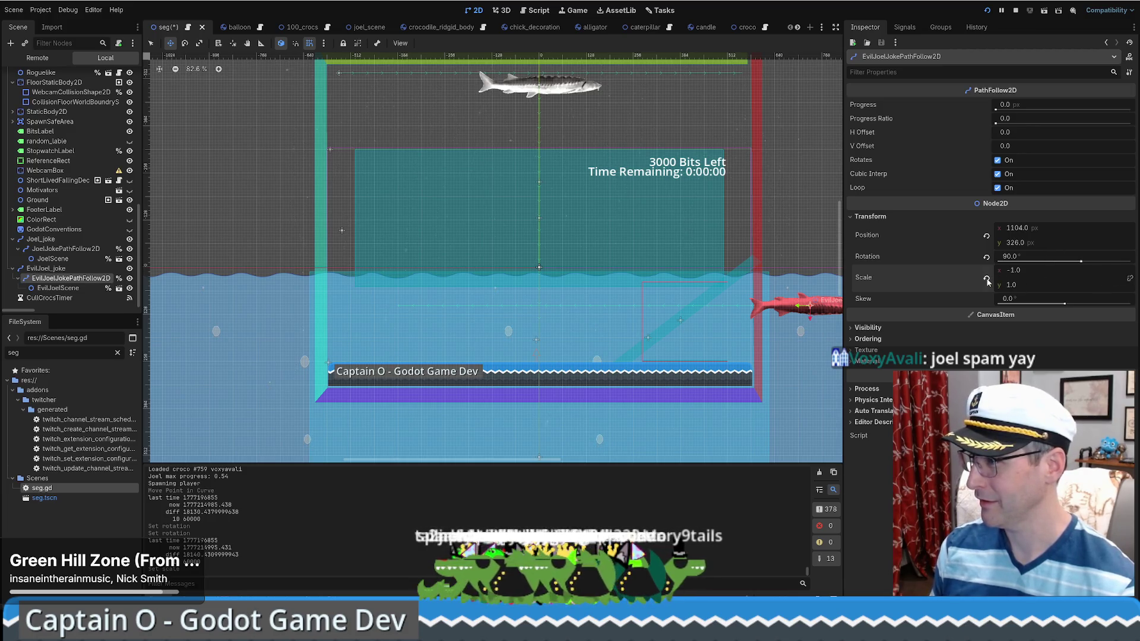
{"action": "type", "text": "1"}
{"action": "key", "text": "Tab"}
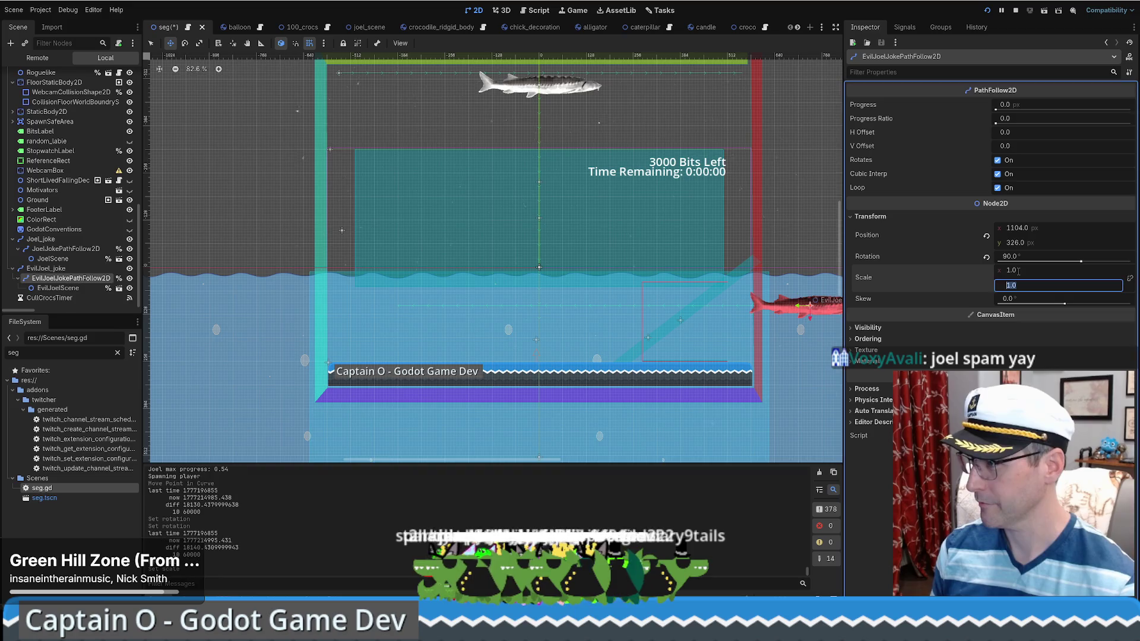
{"action": "type", "text": "-1"}
{"action": "key", "text": "Return"}
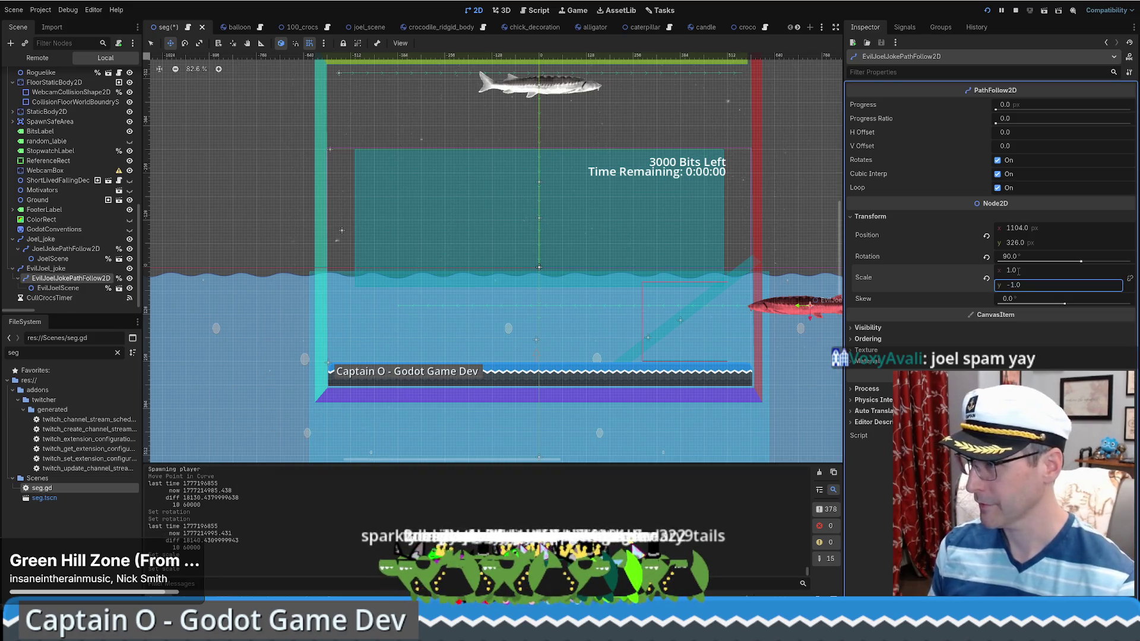
{"action": "left_click", "coordinate": [1021, 284]}
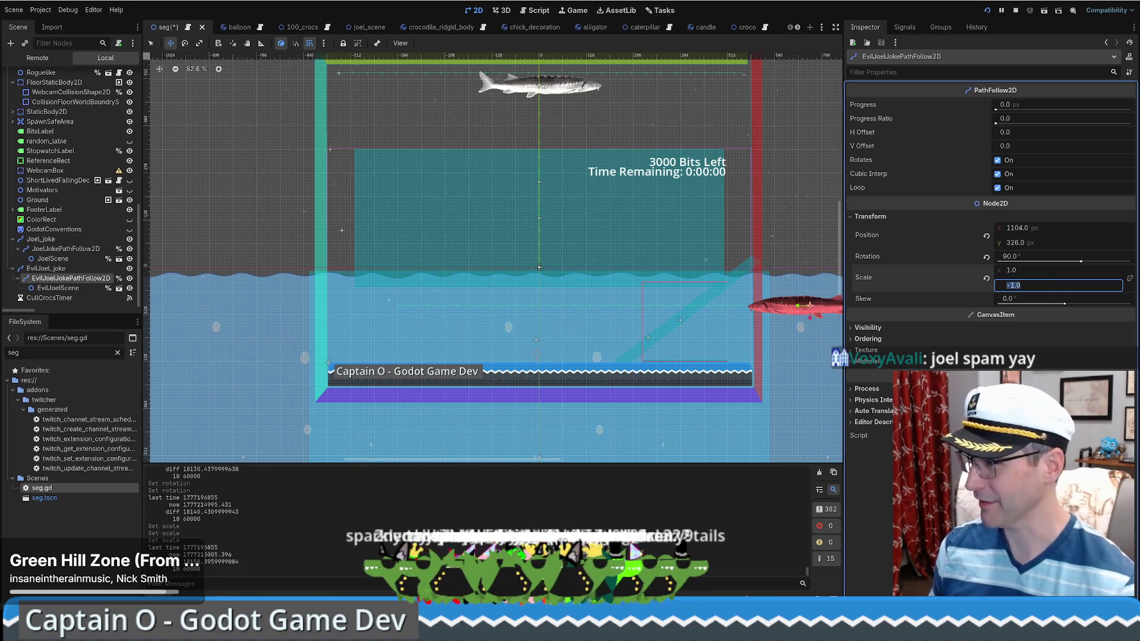
{"action": "type", "text": "-1"}
{"action": "key", "text": "Return"}
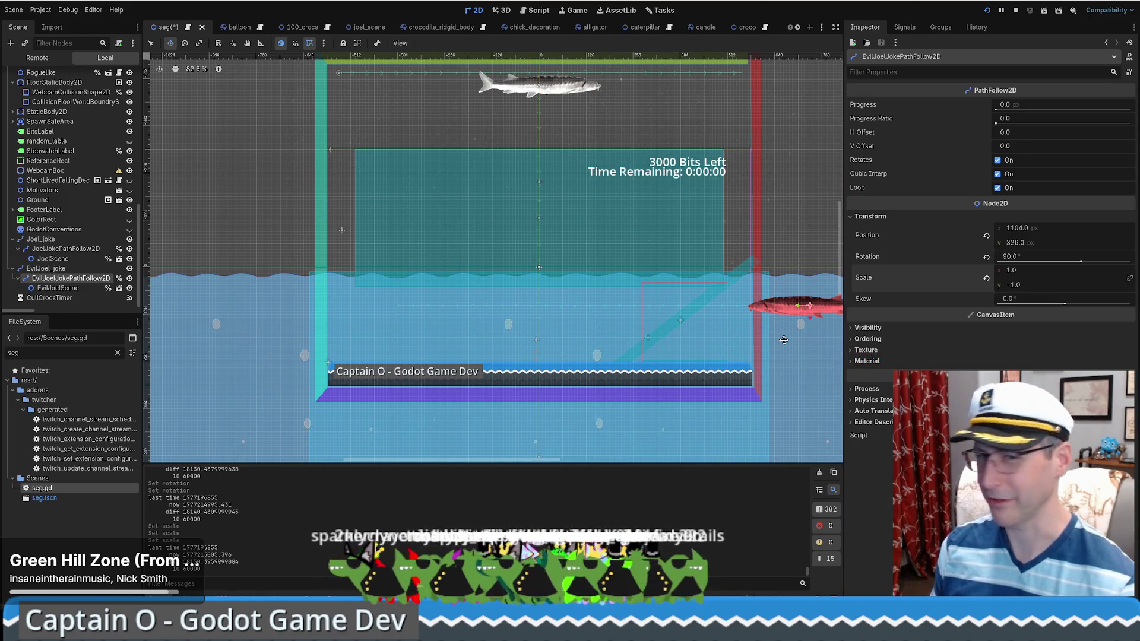
{"action": "key", "text": "ctrl+s"}
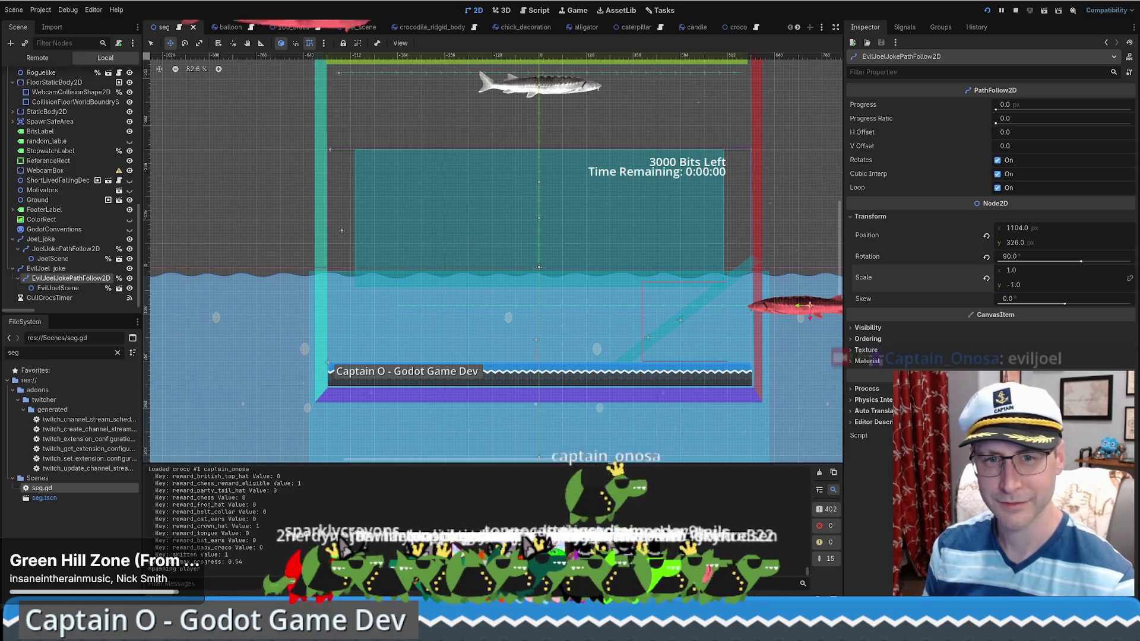
- Revert the path follower's vertical scale to 1 and rotation to 0, relaunching the game after each change
{"action": "left_click", "coordinate": [985, 10]}
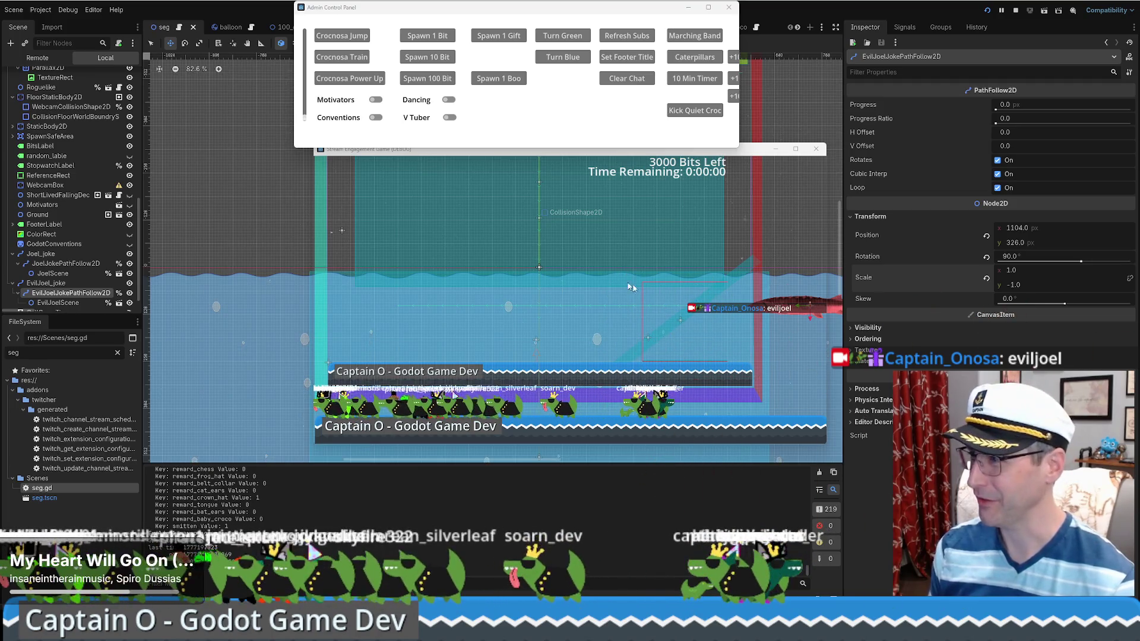
{"action": "left_click", "coordinate": [991, 278]}
{"action": "left_click", "coordinate": [988, 278]}
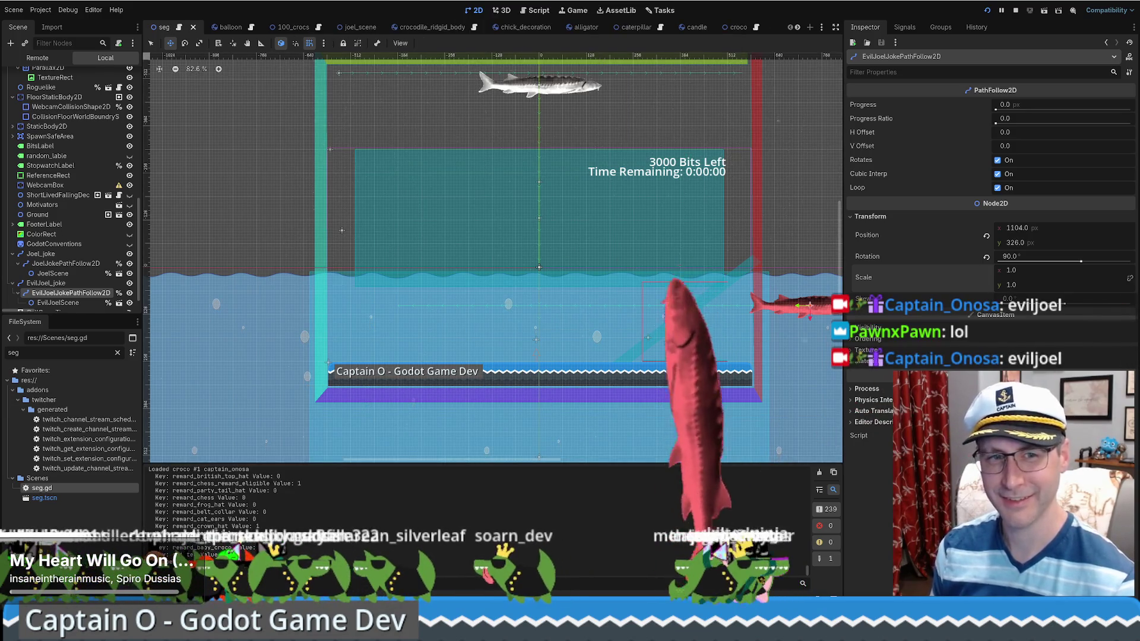
{"action": "left_click", "coordinate": [987, 11]}
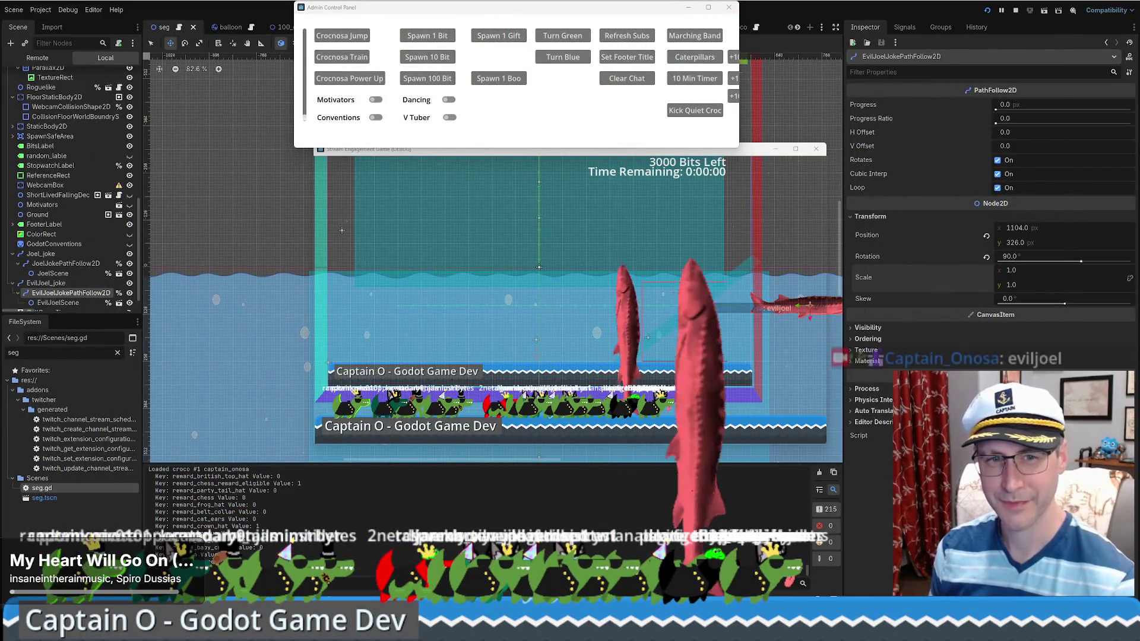
{"action": "left_click", "coordinate": [986, 256]}
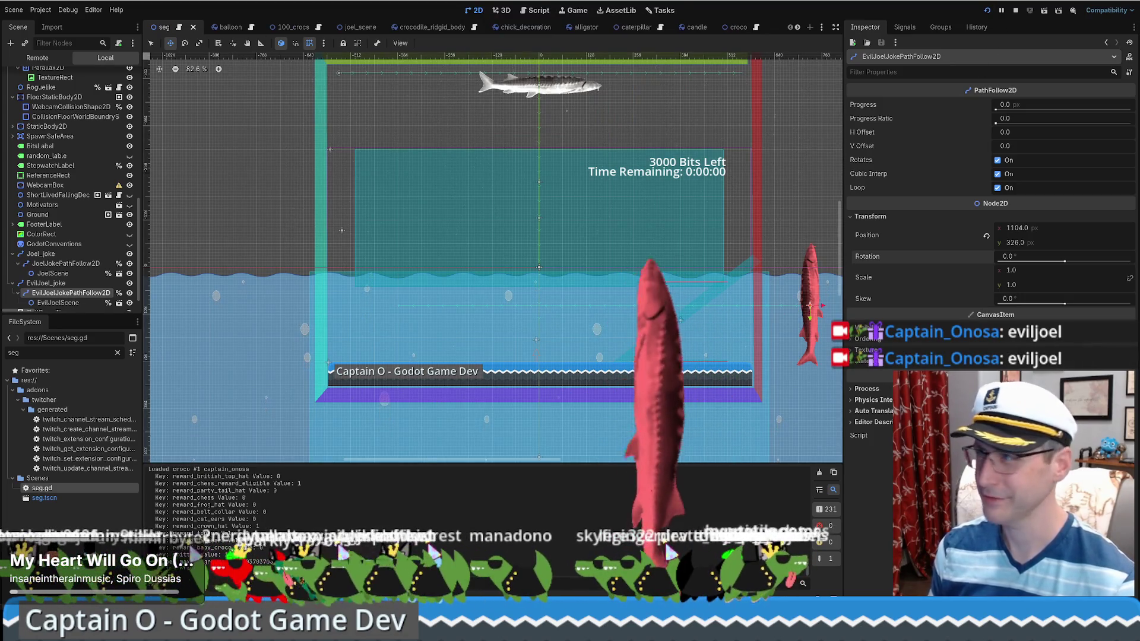
{"action": "left_click", "coordinate": [987, 11]}
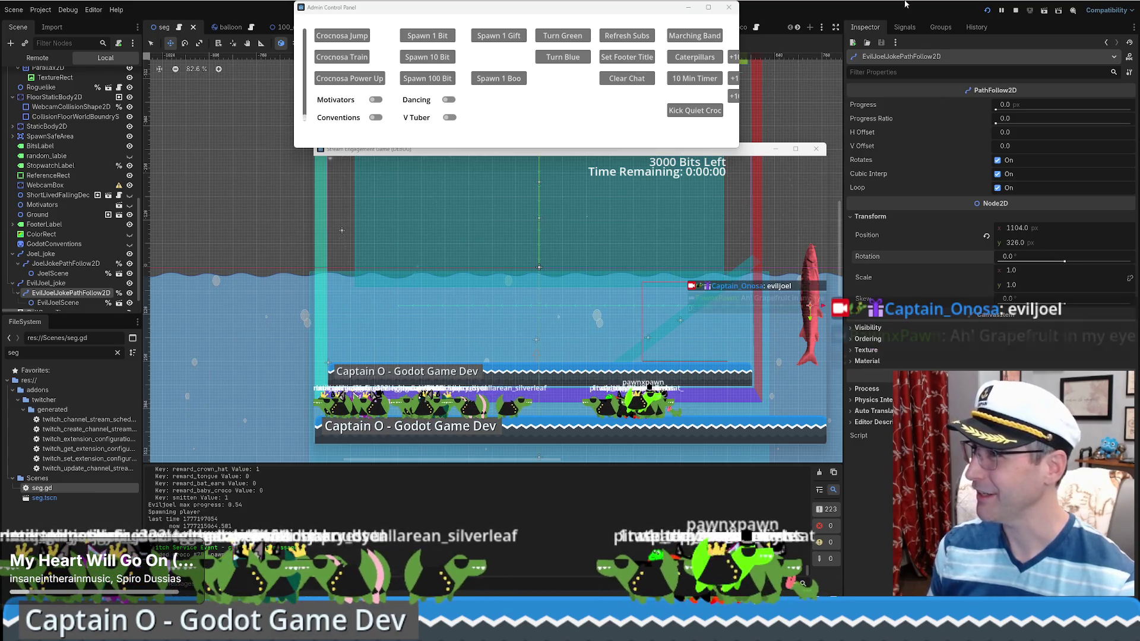
- Select the EvilJoelScene fish and revert its rotation to 0 and vertical scale to 1
{"action": "left_click", "coordinate": [48, 283]}
{"action": "left_click", "coordinate": [71, 293]}
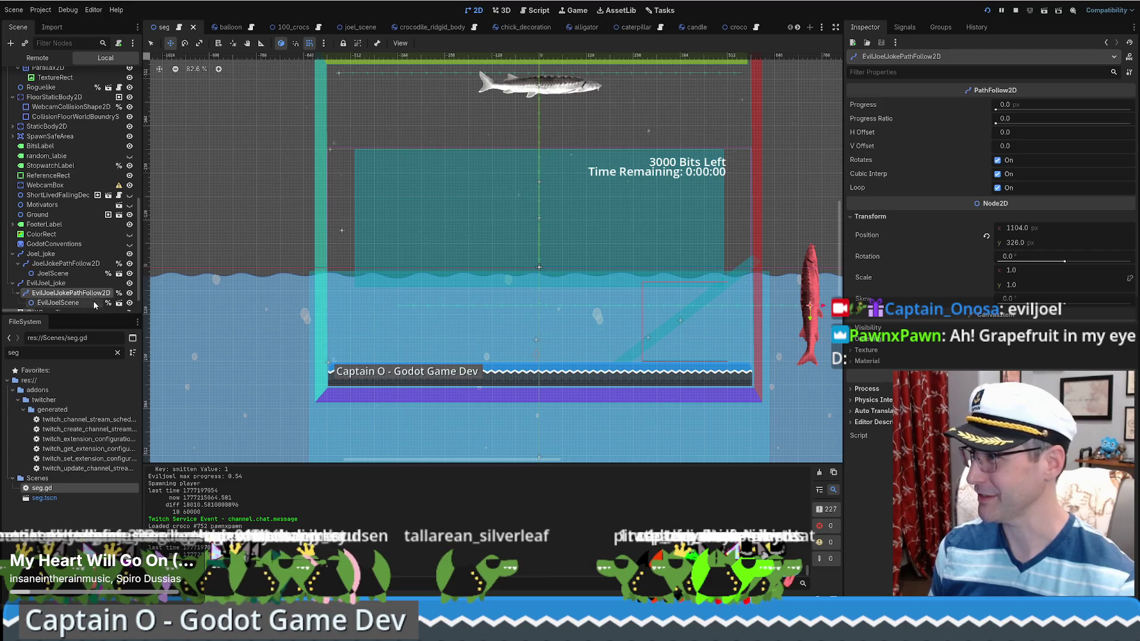
{"action": "left_click", "coordinate": [94, 303]}
{"action": "left_click", "coordinate": [872, 104]}
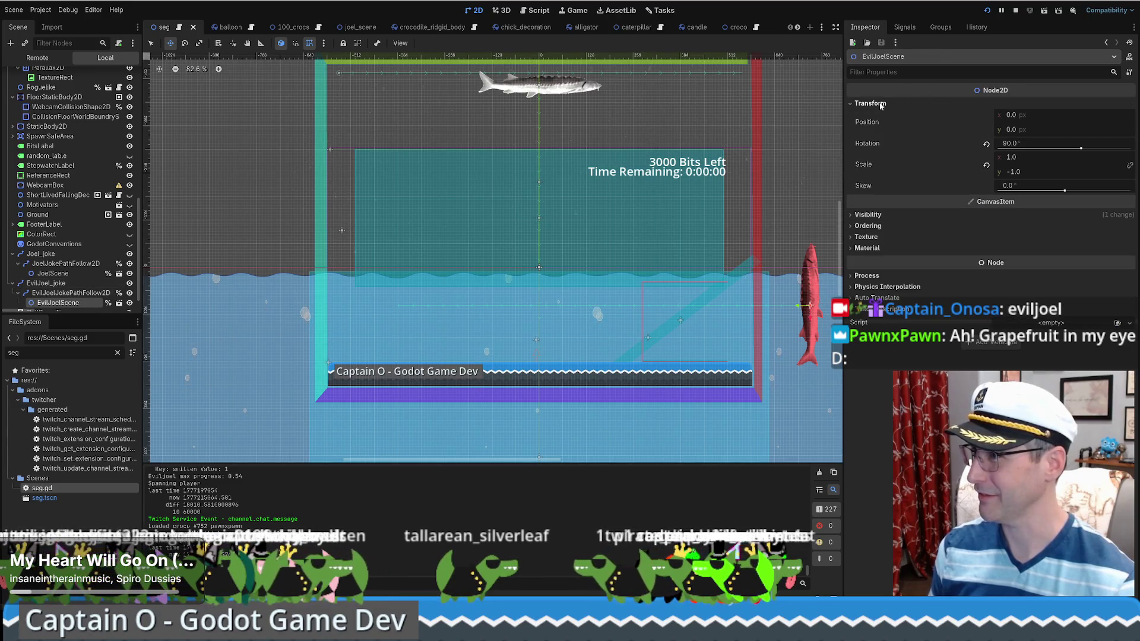
{"action": "left_click", "coordinate": [985, 146]}
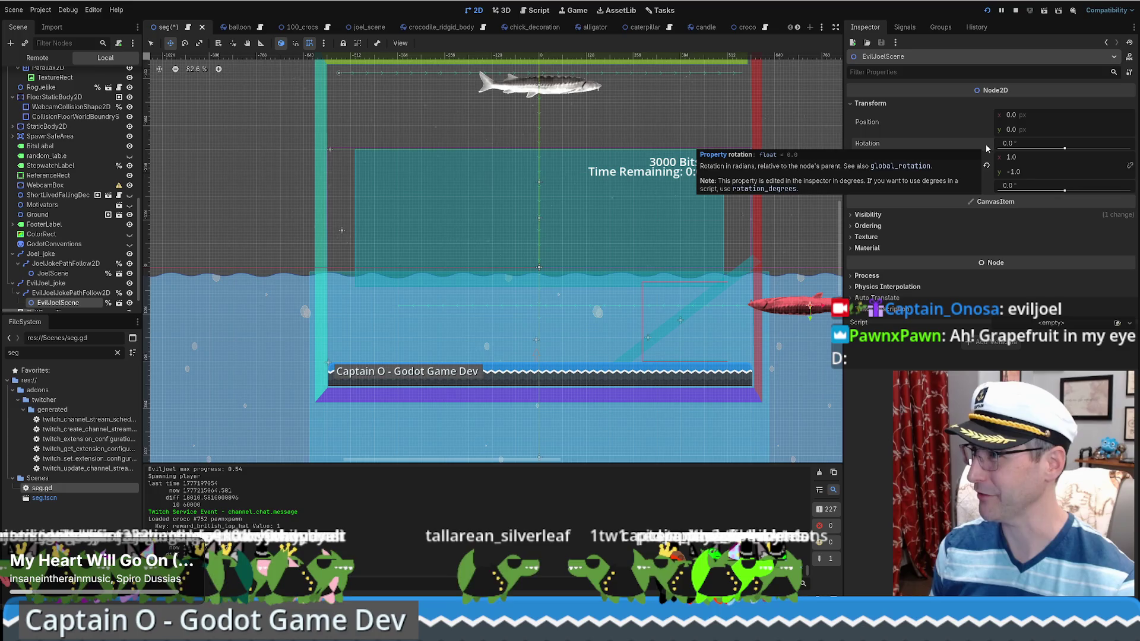
{"action": "left_click", "coordinate": [985, 165]}
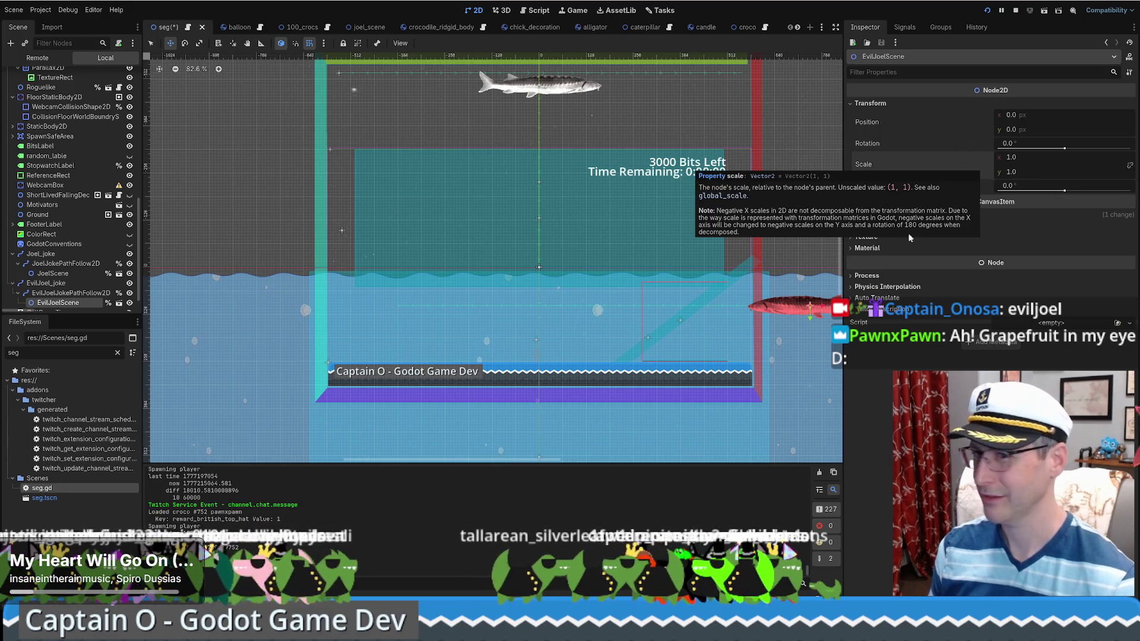
- Save and restart the game with F5, then reselect the EvilJoelScene fish
{"action": "left_click", "coordinate": [73, 264]}
{"action": "key", "text": "F5"}
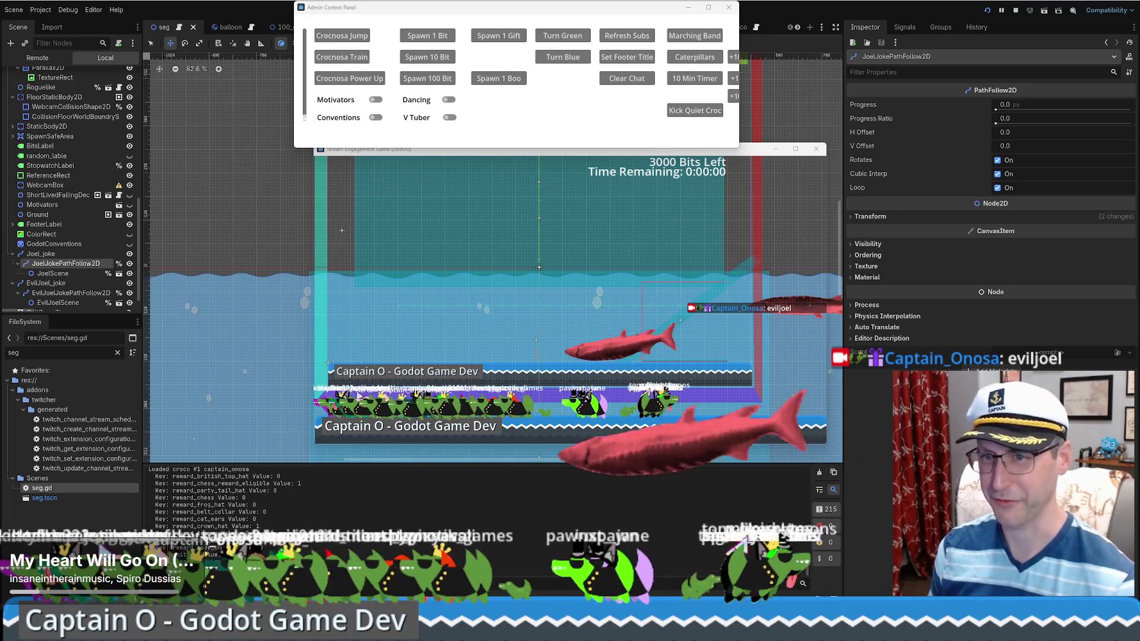
{"action": "scroll", "coordinate": [65, 298], "scroll_direction": "down", "scroll_amount": 1}
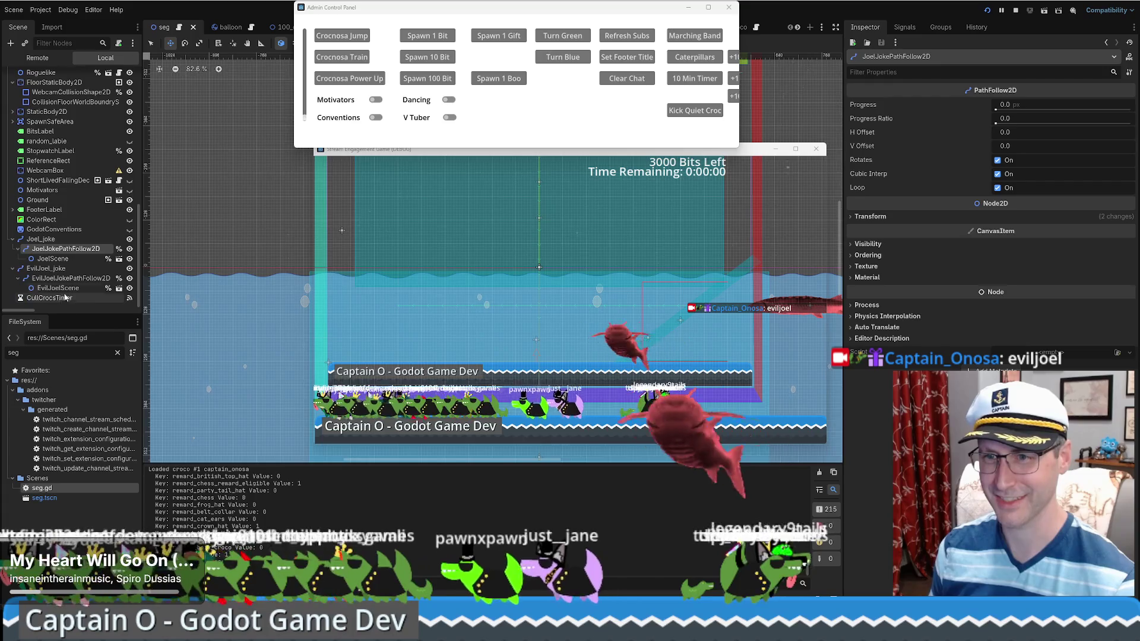
{"action": "left_click", "coordinate": [58, 288]}
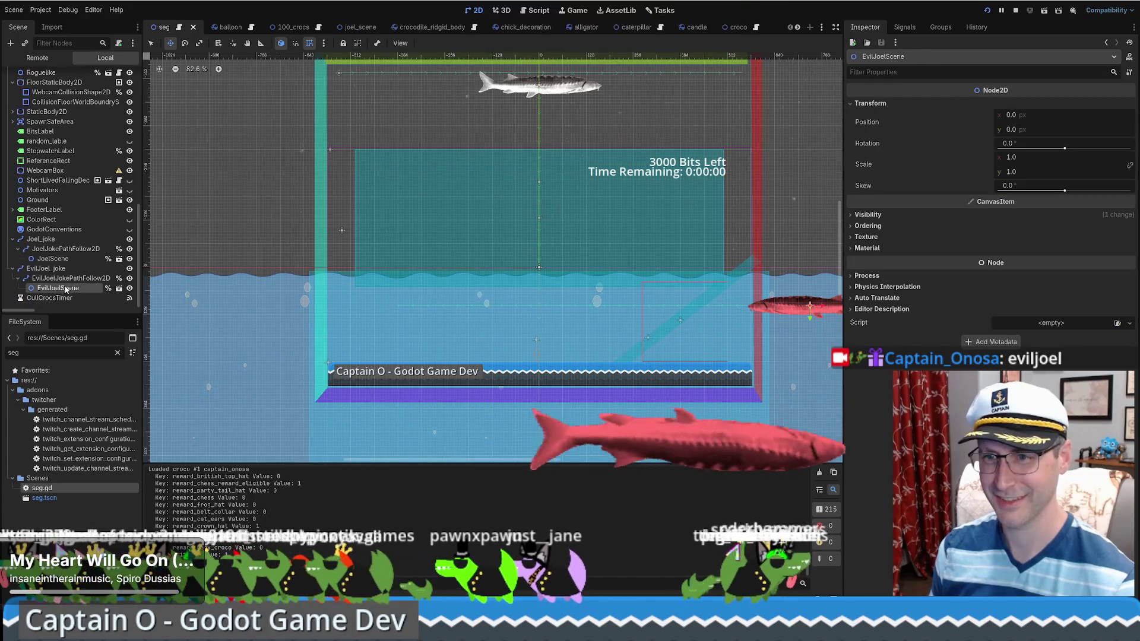
- Flip the EvilJoelScene fish with a vertical scale of -1 and save the scene
{"action": "left_click", "coordinate": [1020, 172]}
{"action": "type", "text": "-1"}
{"action": "key", "text": "Return"}
{"action": "key", "text": "ctrl+s"}
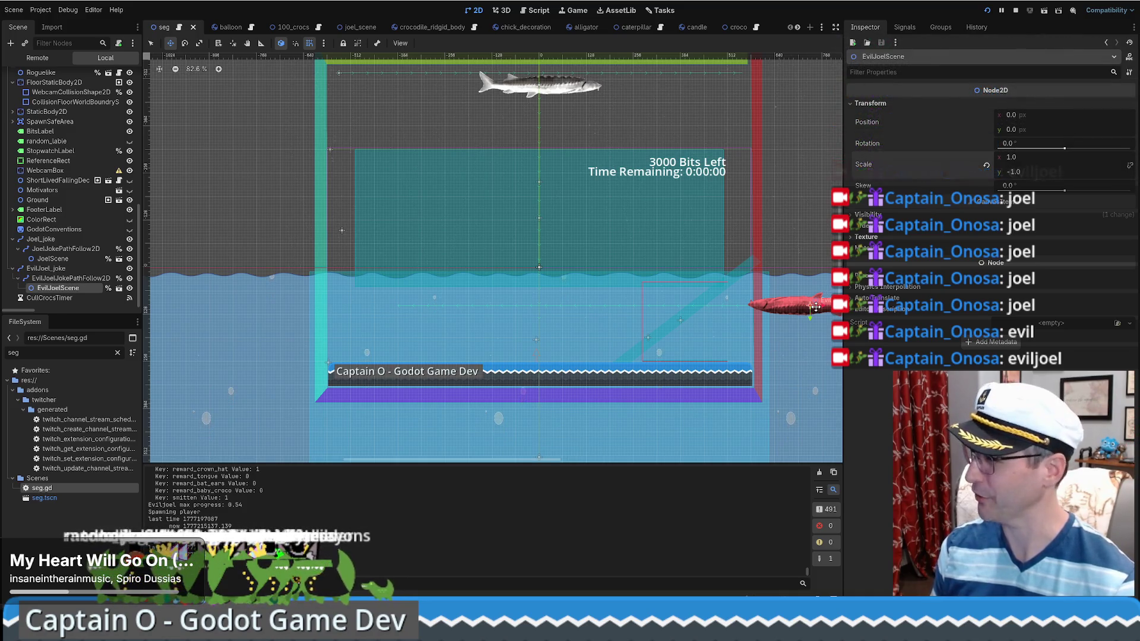
- Frame the whole scene box in the viewport and select the Joel_joke path node
{"action": "scroll", "coordinate": [798, 355], "scroll_direction": "up", "scroll_amount": 1}
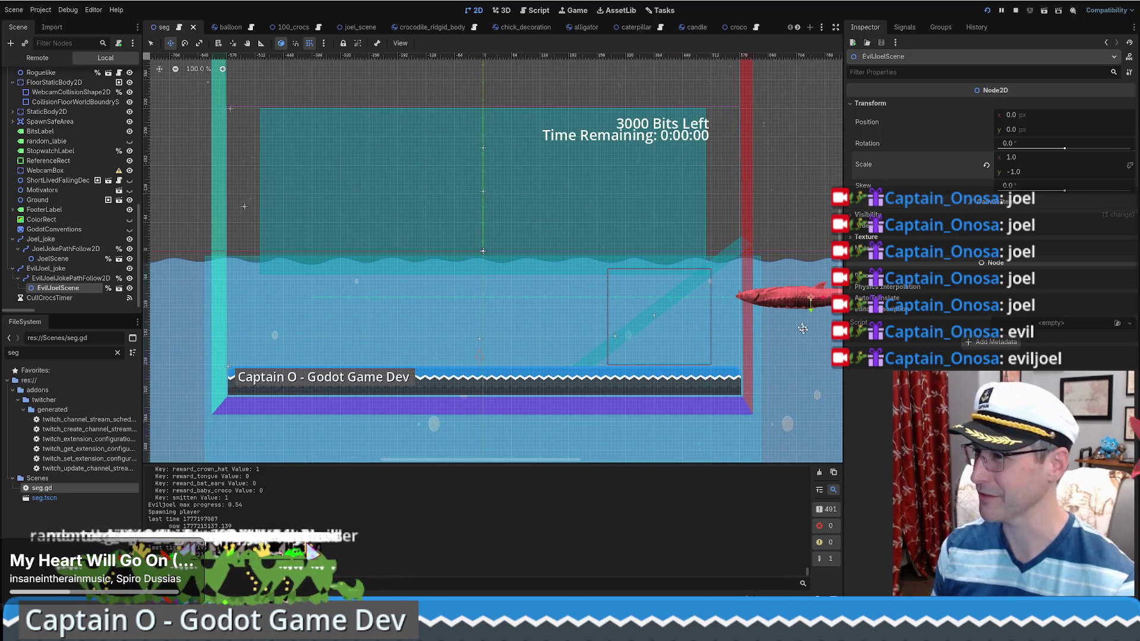
{"action": "scroll", "coordinate": [806, 334], "scroll_direction": "up", "scroll_amount": 5}
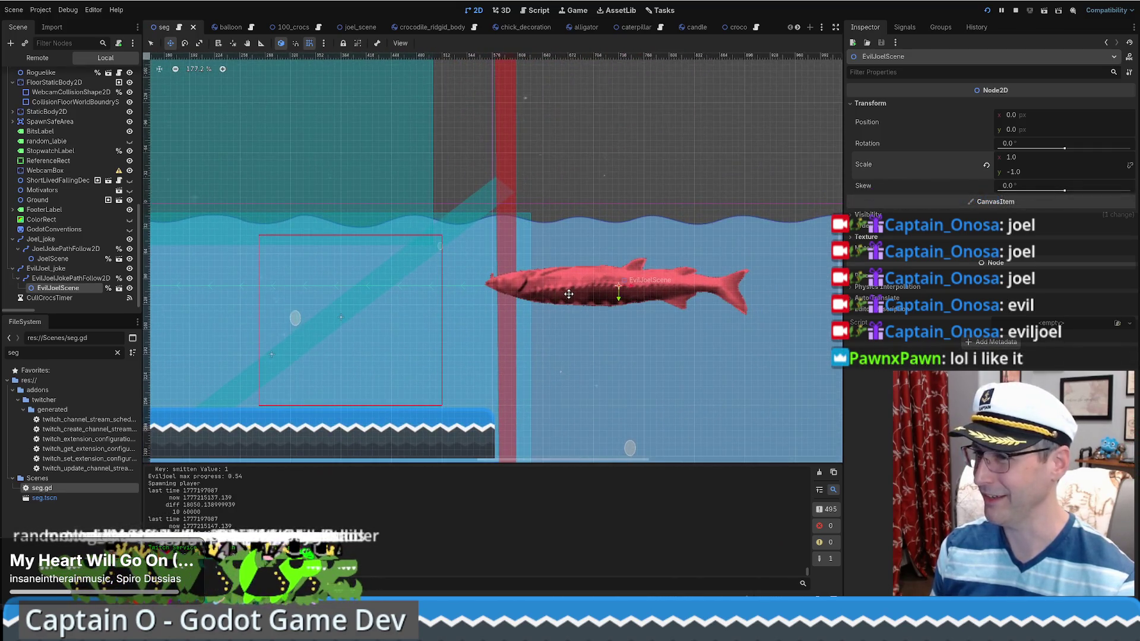
{"action": "scroll", "coordinate": [568, 294], "scroll_direction": "down", "scroll_amount": 4}
{"action": "mouse_move", "coordinate": [485, 279]}
{"action": "left_mouse_down"}
{"action": "mouse_move", "coordinate": [633, 340]}
{"action": "mouse_move", "coordinate": [622, 321]}
{"action": "left_mouse_up"}
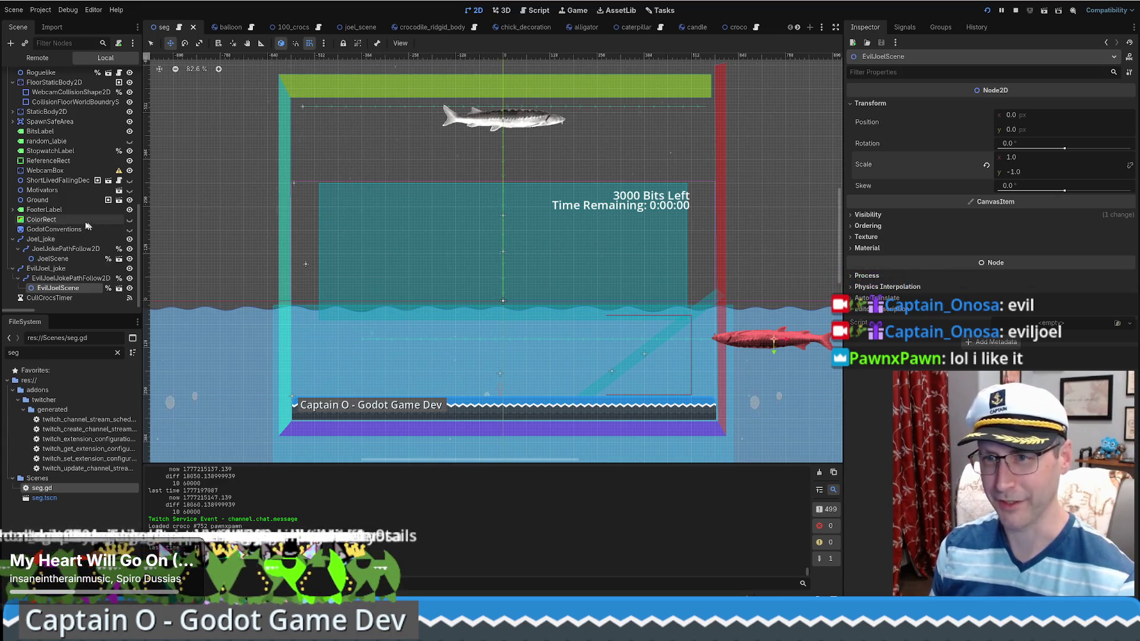
{"action": "scroll", "coordinate": [76, 222], "scroll_direction": "up", "scroll_amount": 10}
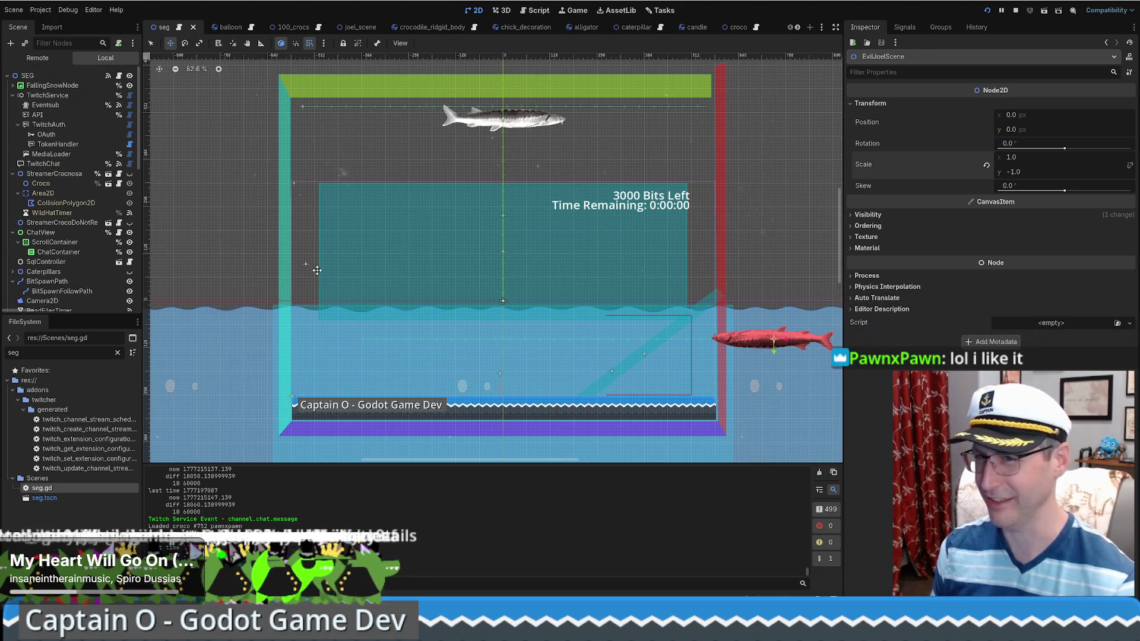
{"action": "scroll", "coordinate": [39, 256], "scroll_direction": "down", "scroll_amount": 10}
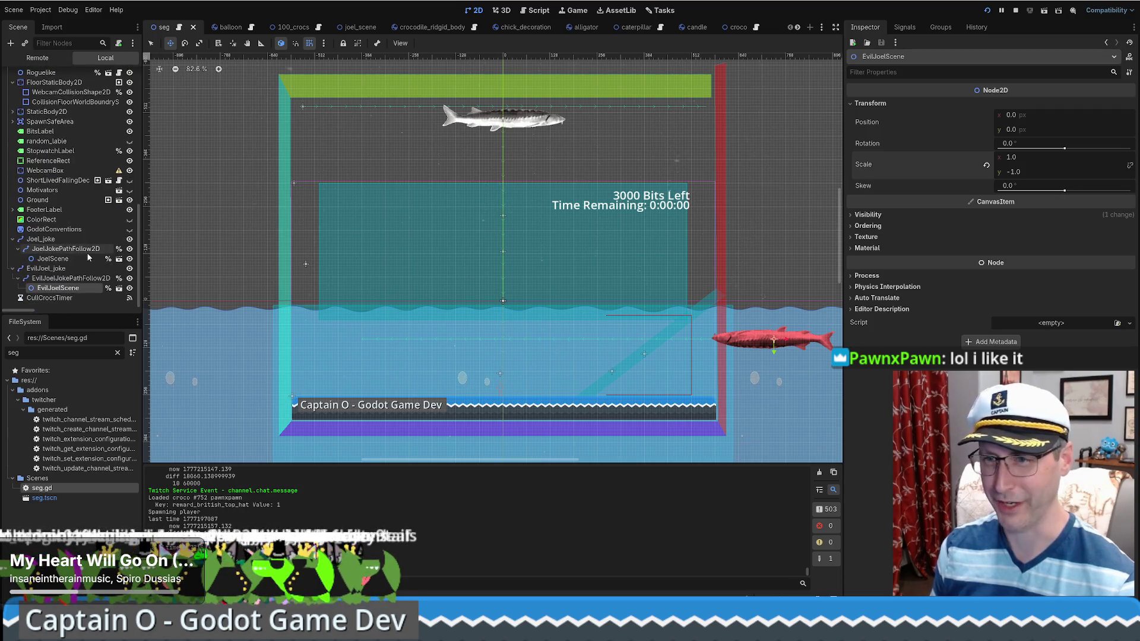
{"action": "left_click", "coordinate": [41, 239]}
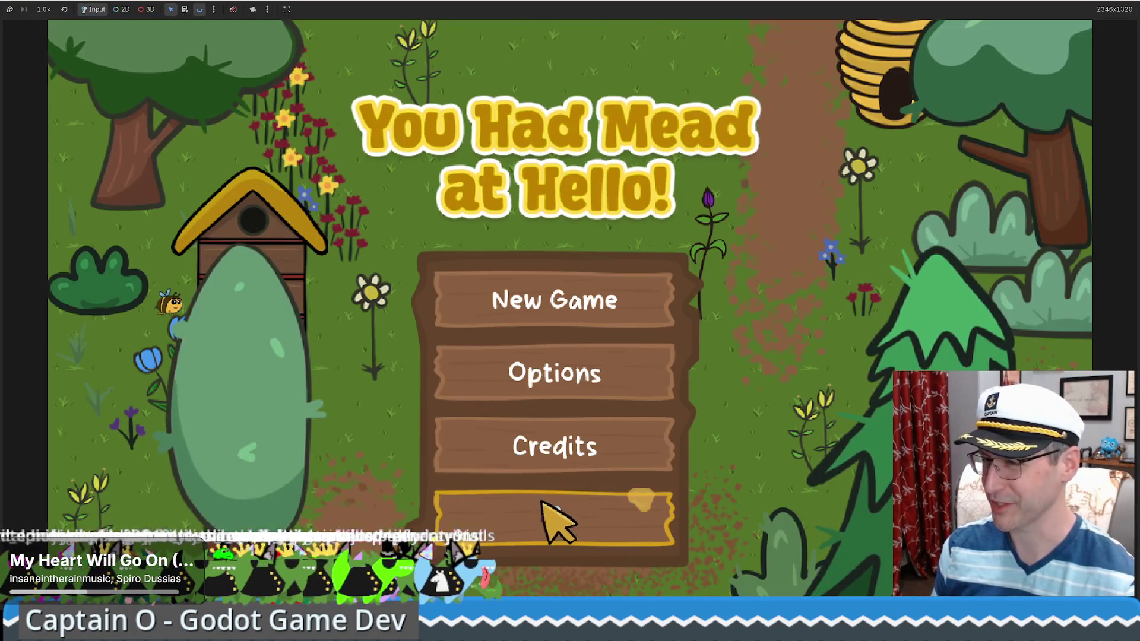
- Start the game and buy a Bear Statue and a Food Grade Bucket
{"action": "left_click", "coordinate": [542, 503]}
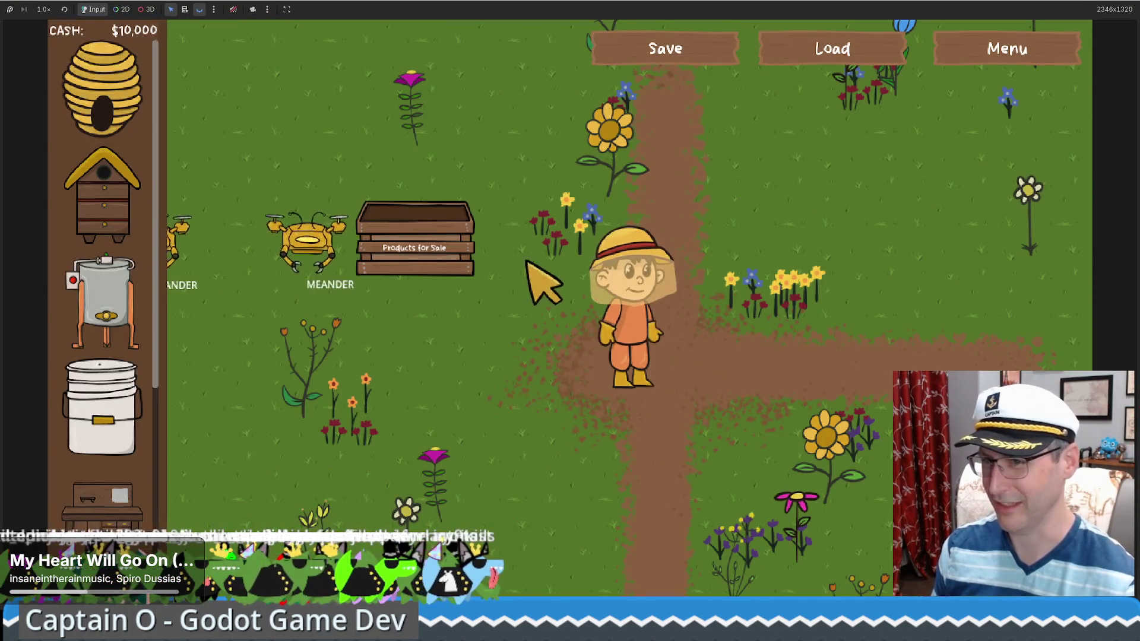
{"action": "scroll", "coordinate": [115, 496], "scroll_direction": "down", "scroll_amount": 5}
{"action": "left_click", "coordinate": [128, 324]}
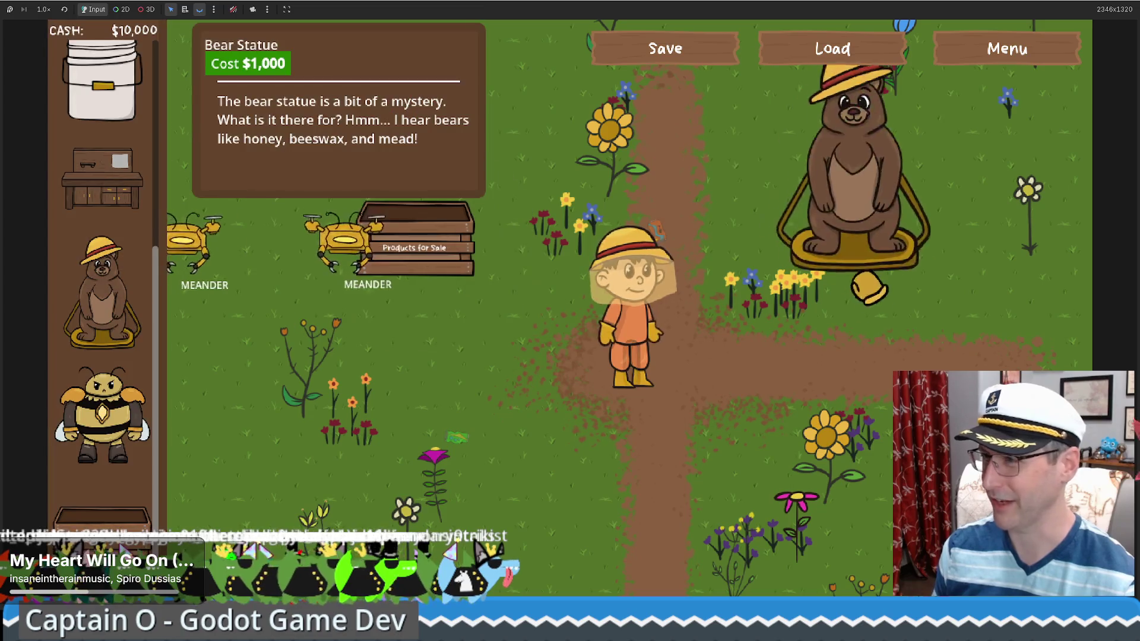
{"action": "left_click", "coordinate": [119, 113]}
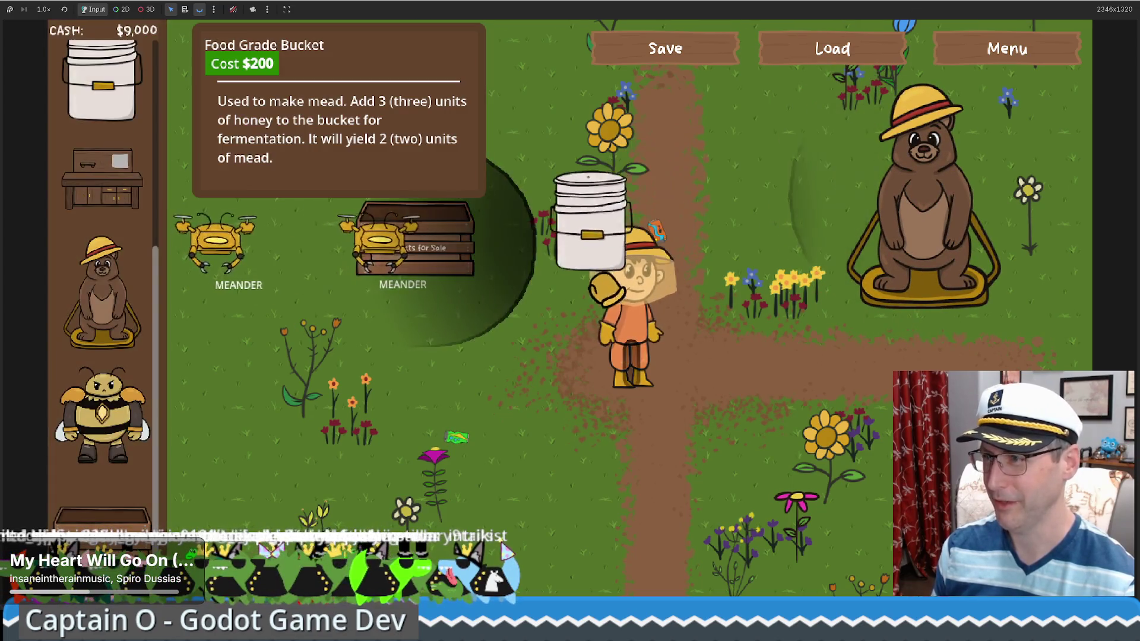
- Walk the farmer to the bear to sell mead for $300, then stop the game
{"action": "key", "text": "Right"}
{"action": "key", "text": "Up"}
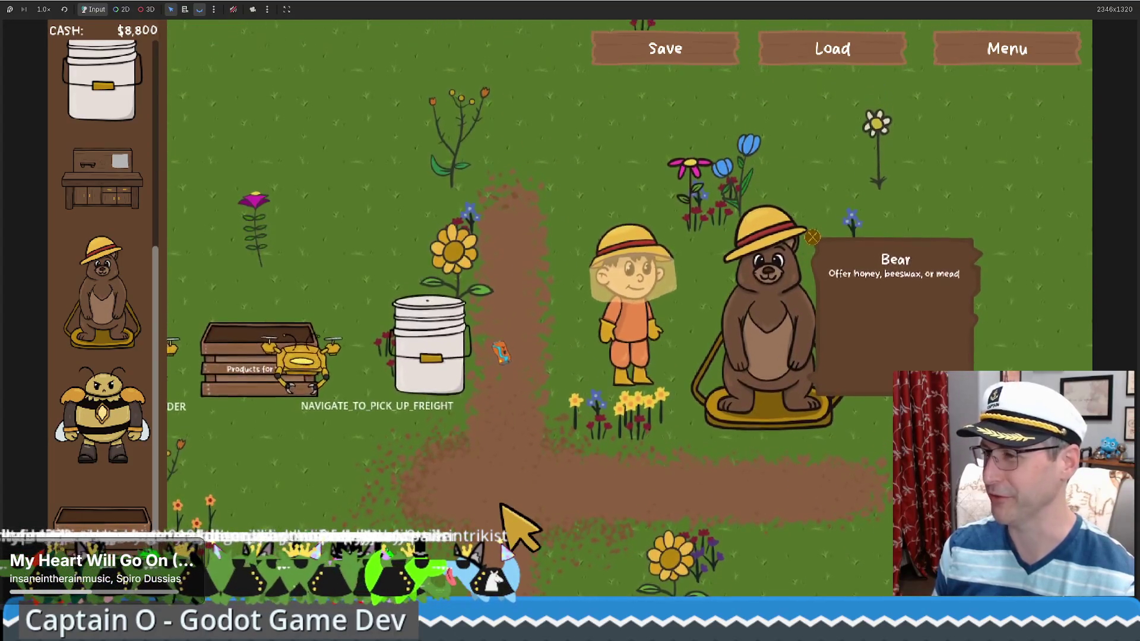
{"action": "key", "text": "Left"}
{"action": "key", "text": "Down"}
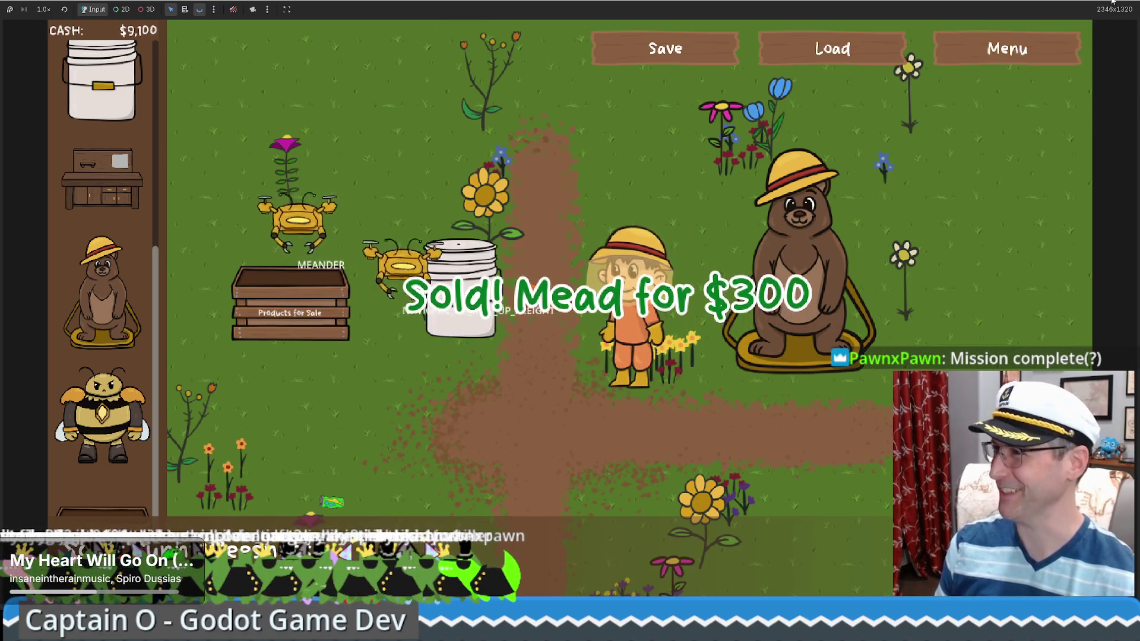
{"action": "key", "text": "F11"}
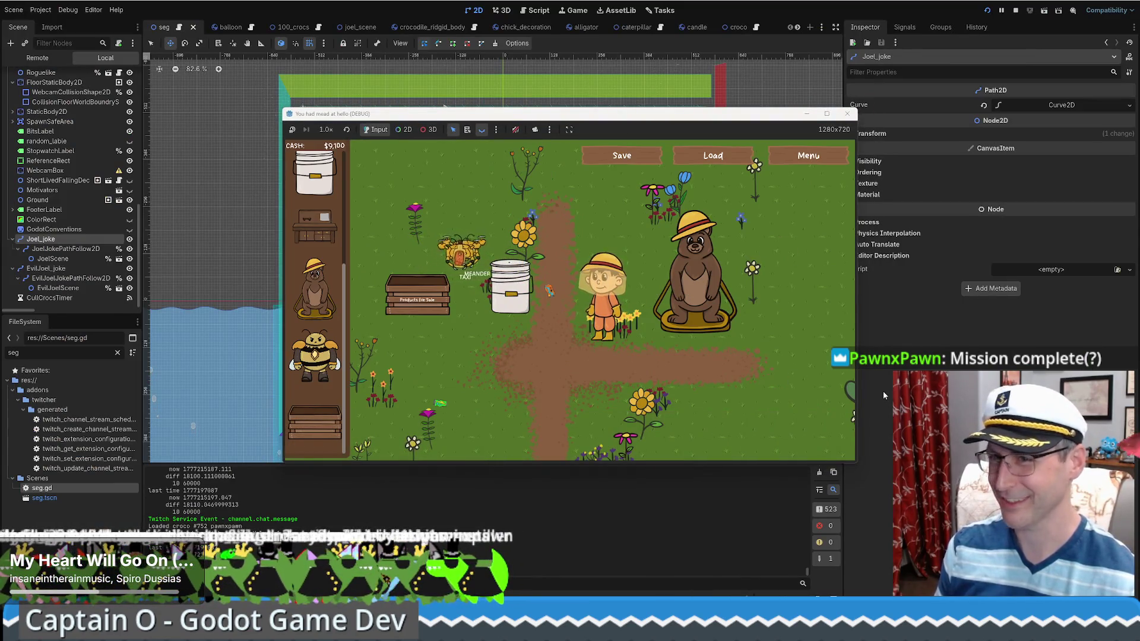
{"action": "key", "text": "F8"}
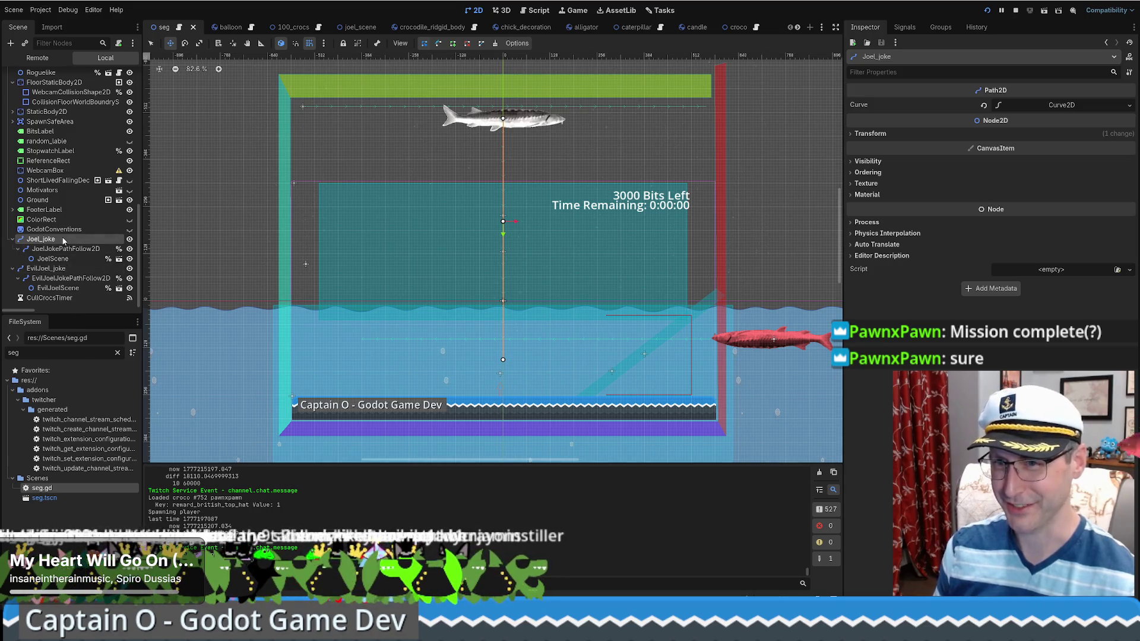
- Pull the EvilJoel_joke path's end point further right, save the seg scene, and switch to the browser
{"action": "left_click", "coordinate": [59, 269]}
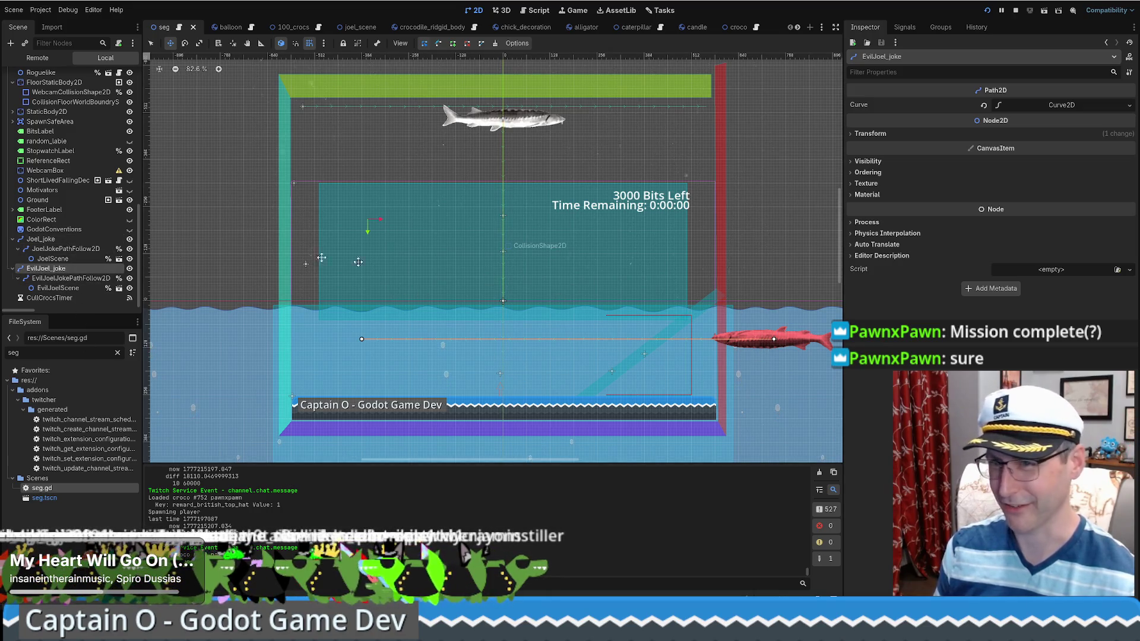
{"action": "left_click_drag", "start_coordinate": [775, 338], "coordinate": [787, 341]}
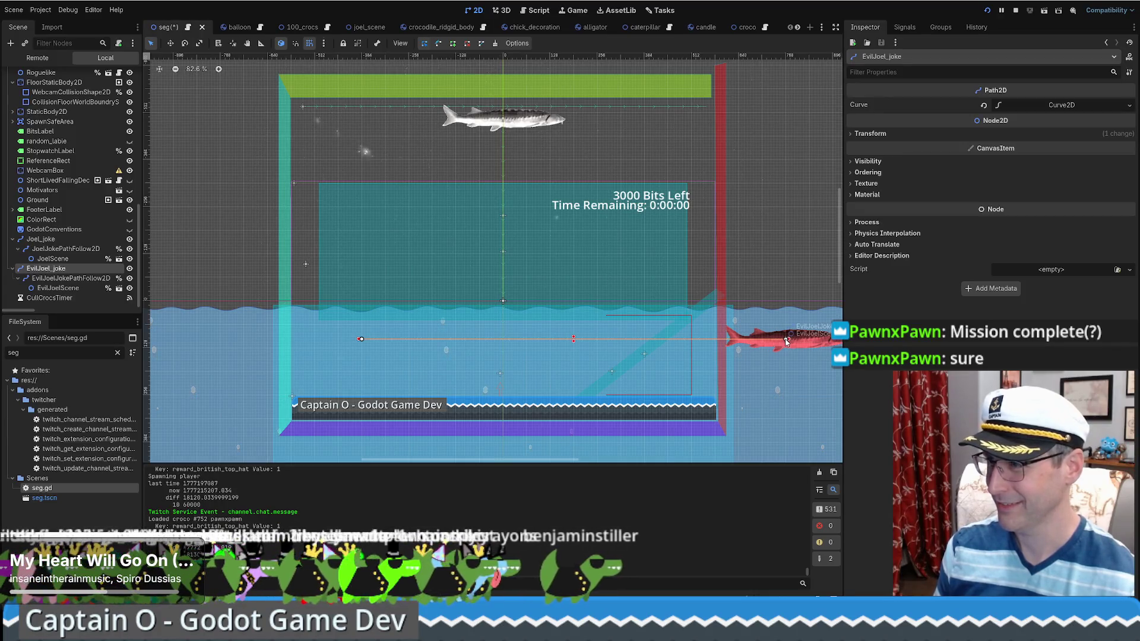
{"action": "key", "text": "ctrl+s"}
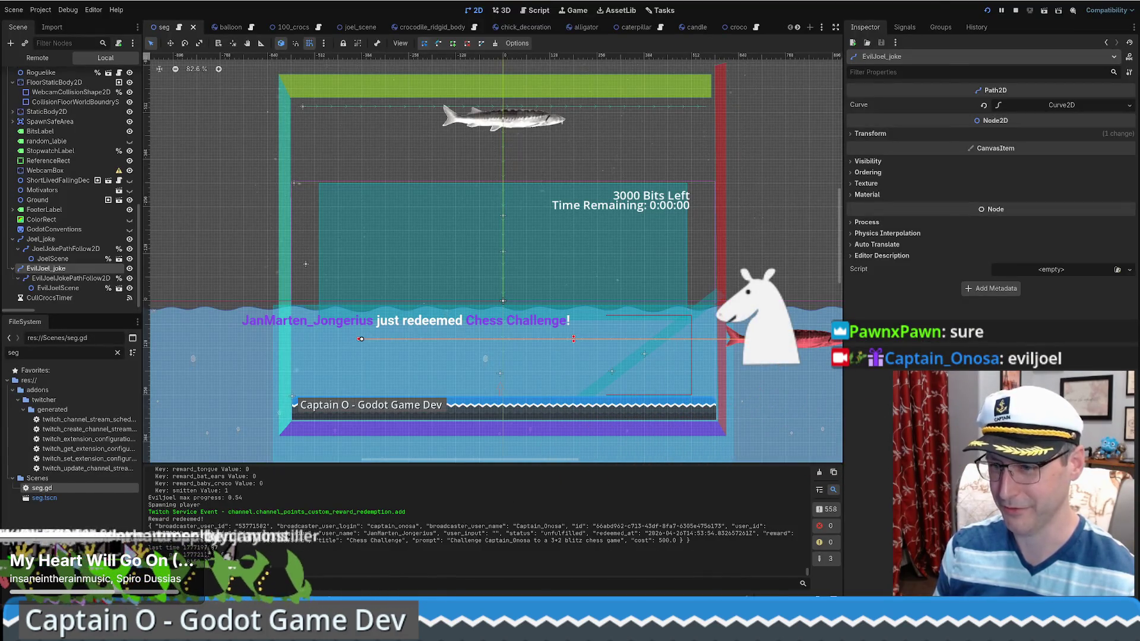
{"action": "key", "text": "alt+Tab"}
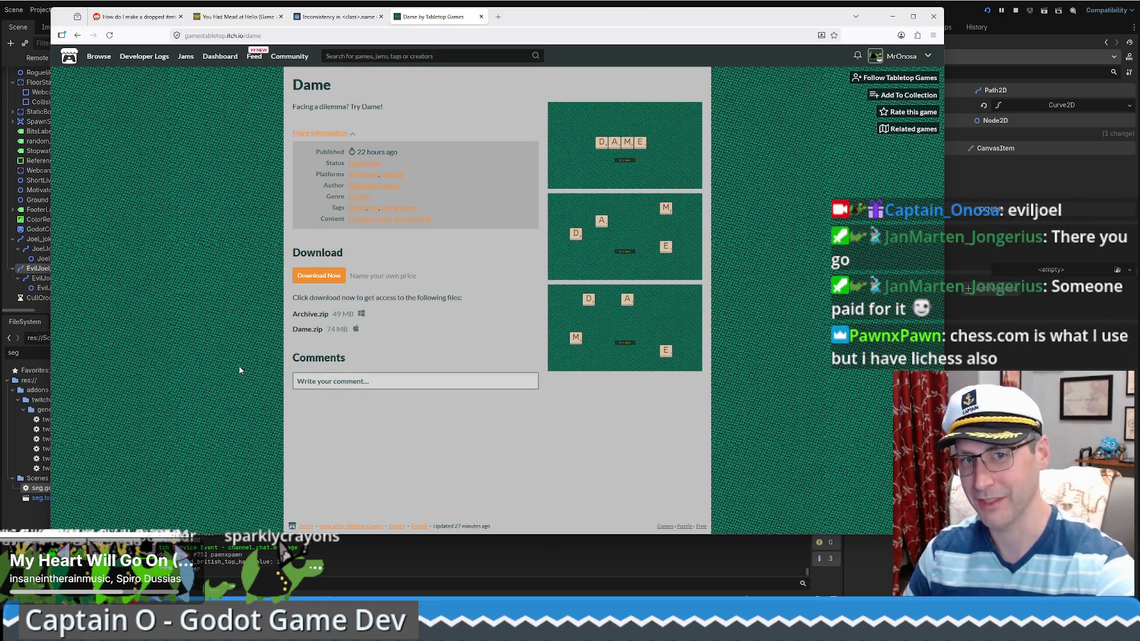
- Create a casual 3+2 random-side lichess challenge in a new tab and copy its invite link
{"action": "key", "text": "ctrl+t"}
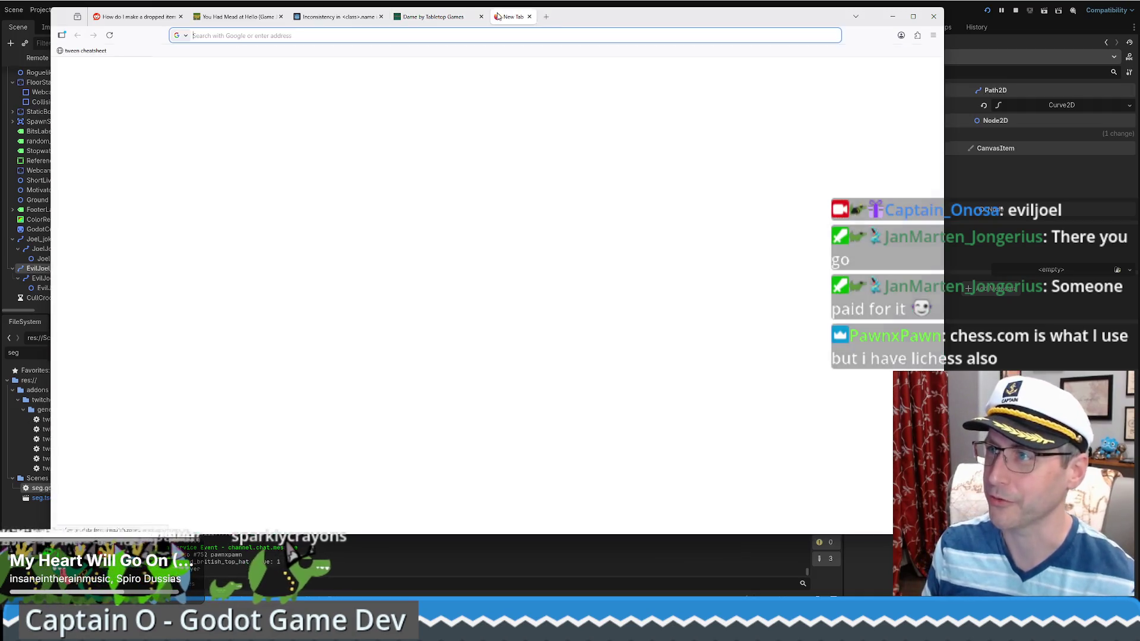
{"action": "type", "text": "lichess.org"}
{"action": "key", "text": "Return"}
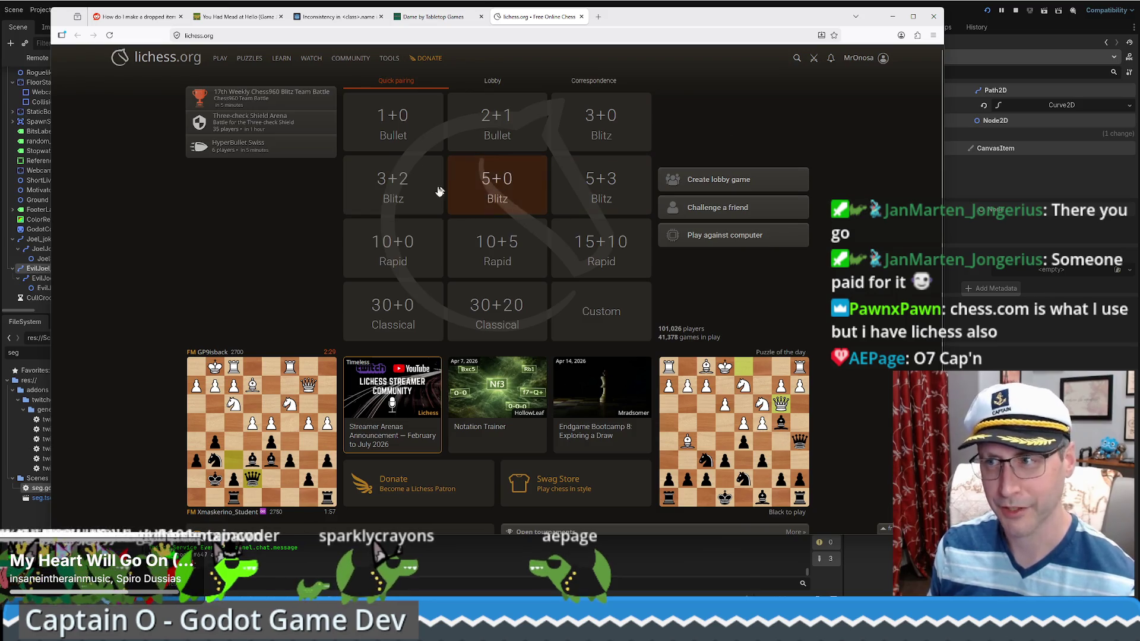
{"action": "left_click", "coordinate": [744, 217]}
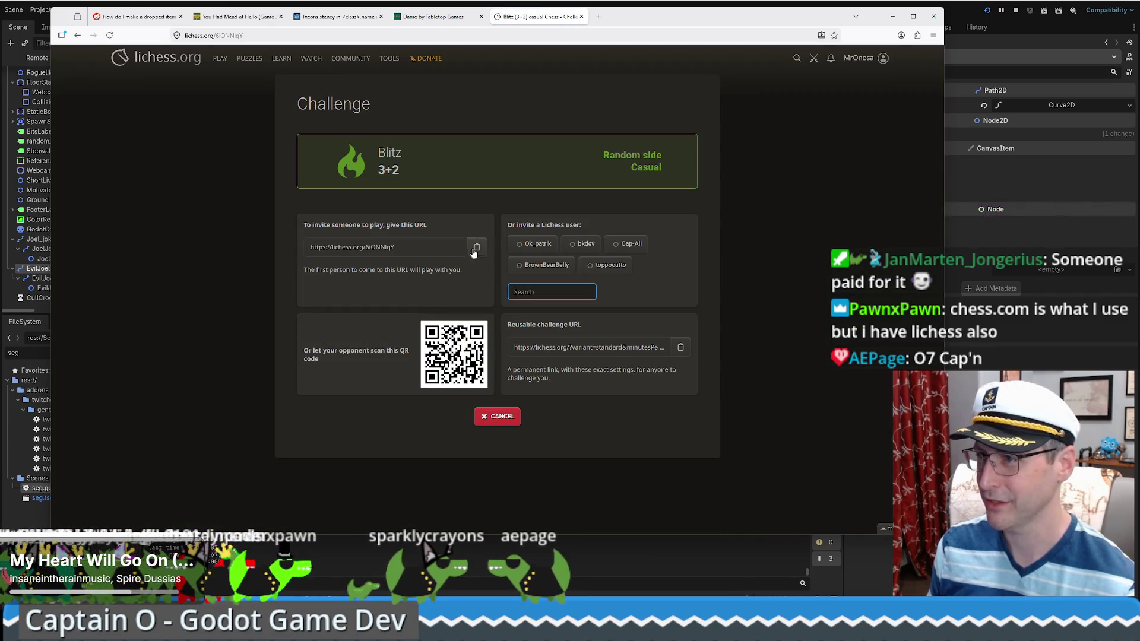
{"action": "left_click", "coordinate": [475, 249]}
{"action": "left_click", "coordinate": [444, 19]}
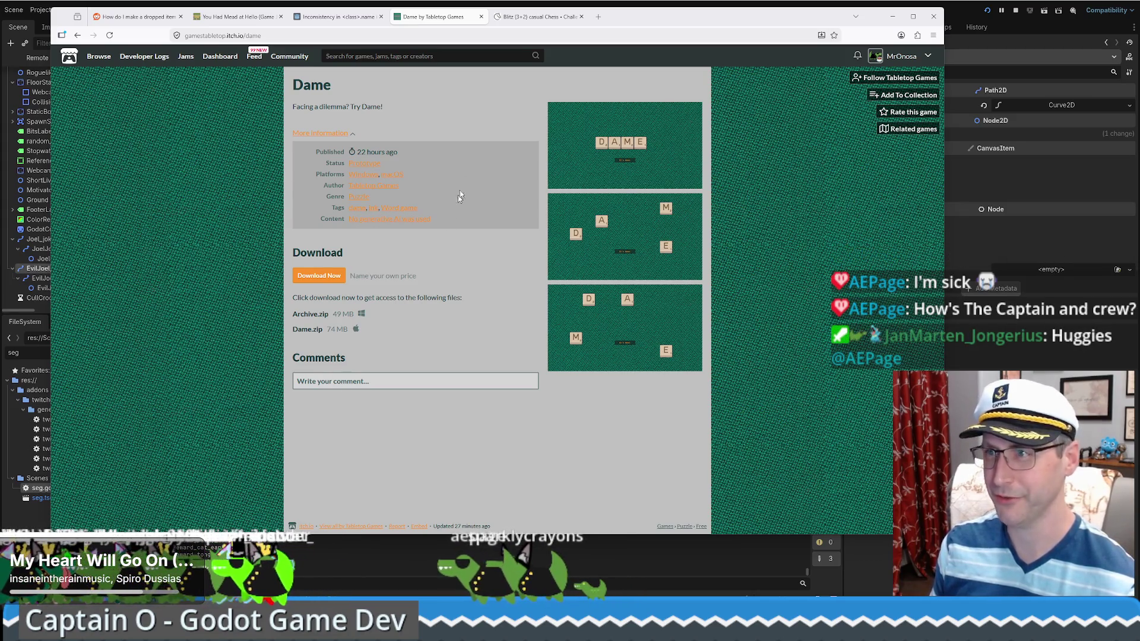
- Alternate between the lichess challenge and the Dame page, waiting for an opponent to join
{"action": "left_click", "coordinate": [530, 17]}
{"action": "left_click", "coordinate": [427, 17]}
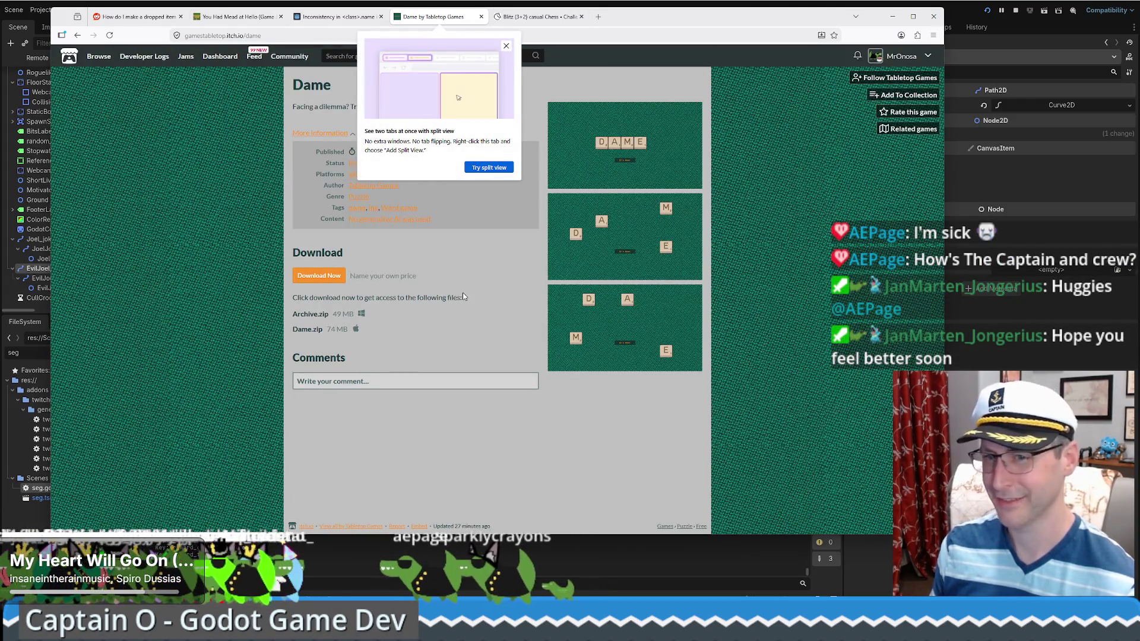
{"action": "left_click", "coordinate": [523, 18]}
{"action": "left_click", "coordinate": [453, 18]}
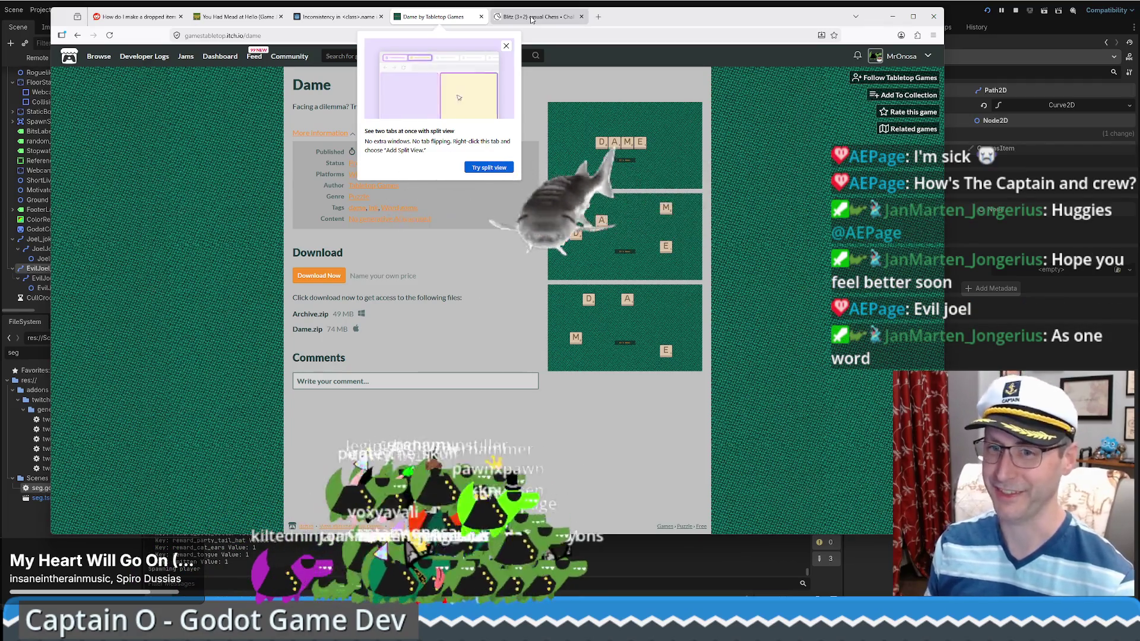
{"action": "left_click", "coordinate": [531, 17]}
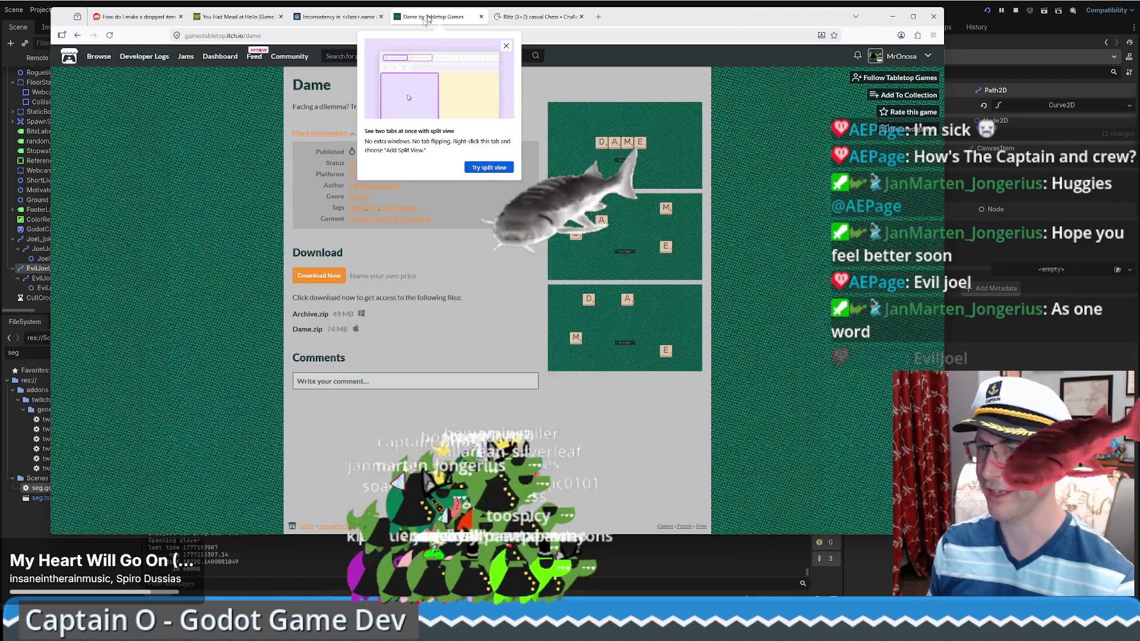
{"action": "left_click", "coordinate": [436, 16]}
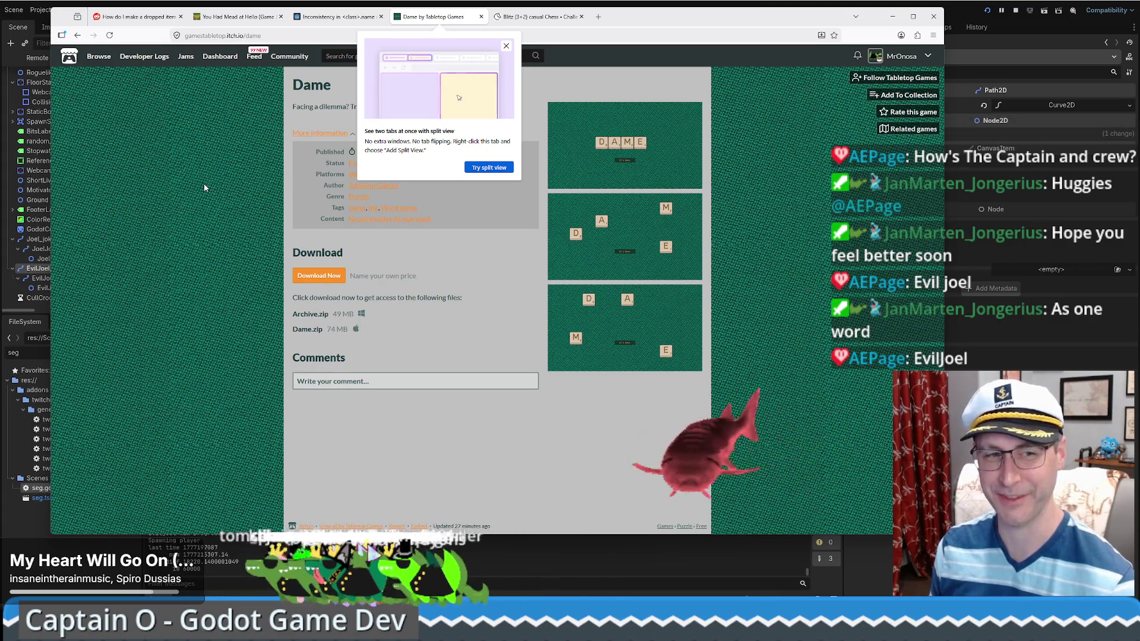
{"action": "left_click", "coordinate": [524, 18]}
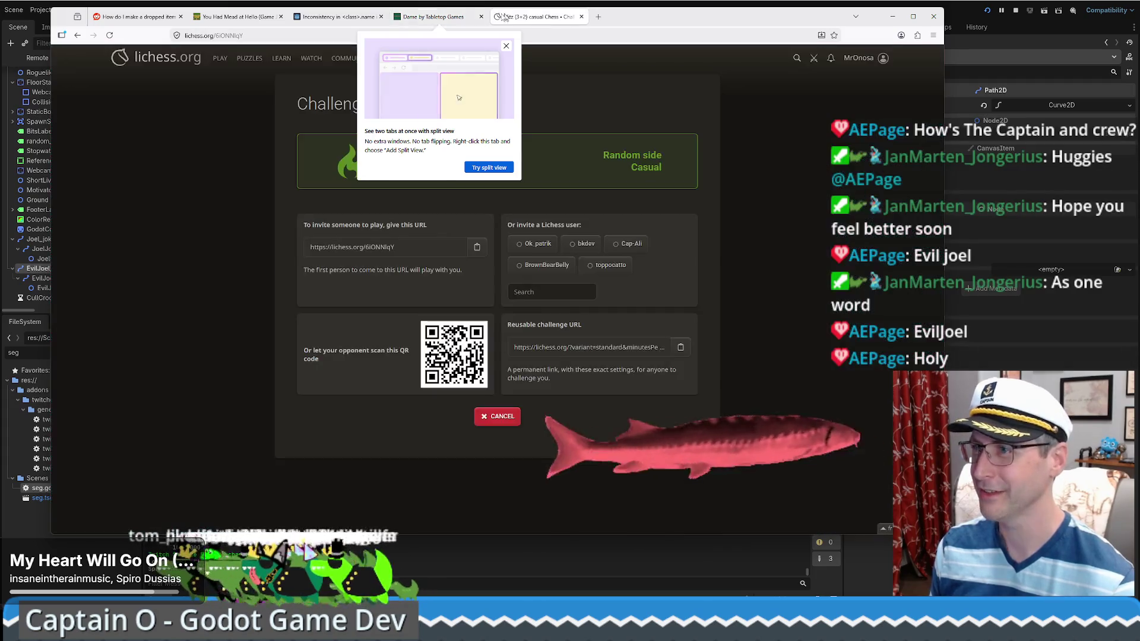
- Go from the Dame page to the lichess tab where the accepted game has started
{"action": "key", "text": "ctrl+shift+Tab"}
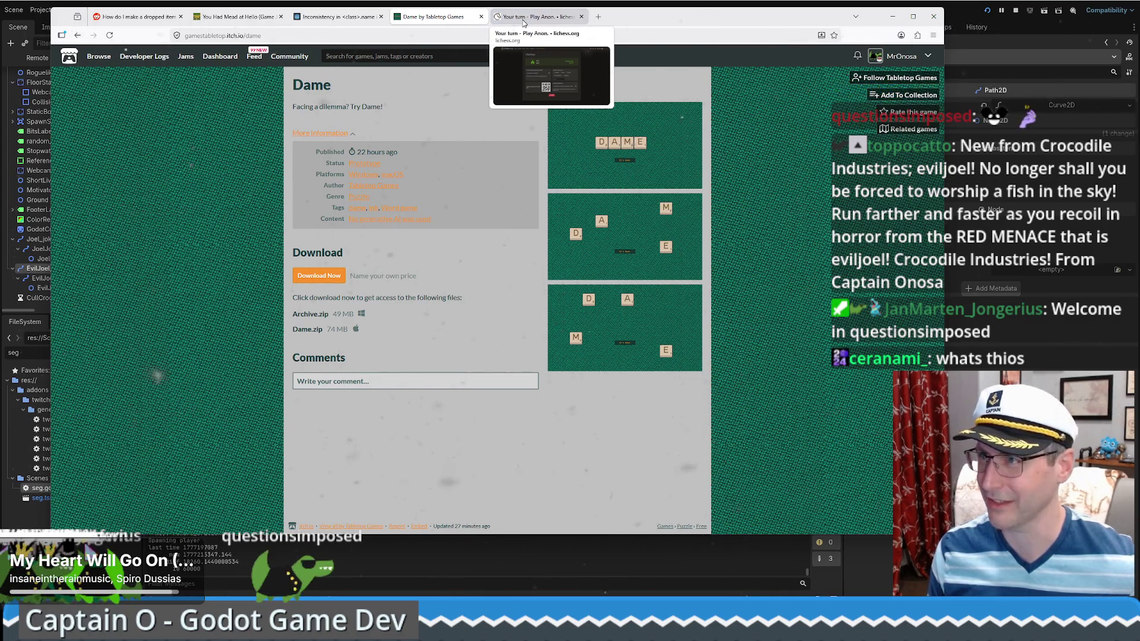
{"action": "left_click", "coordinate": [525, 17]}
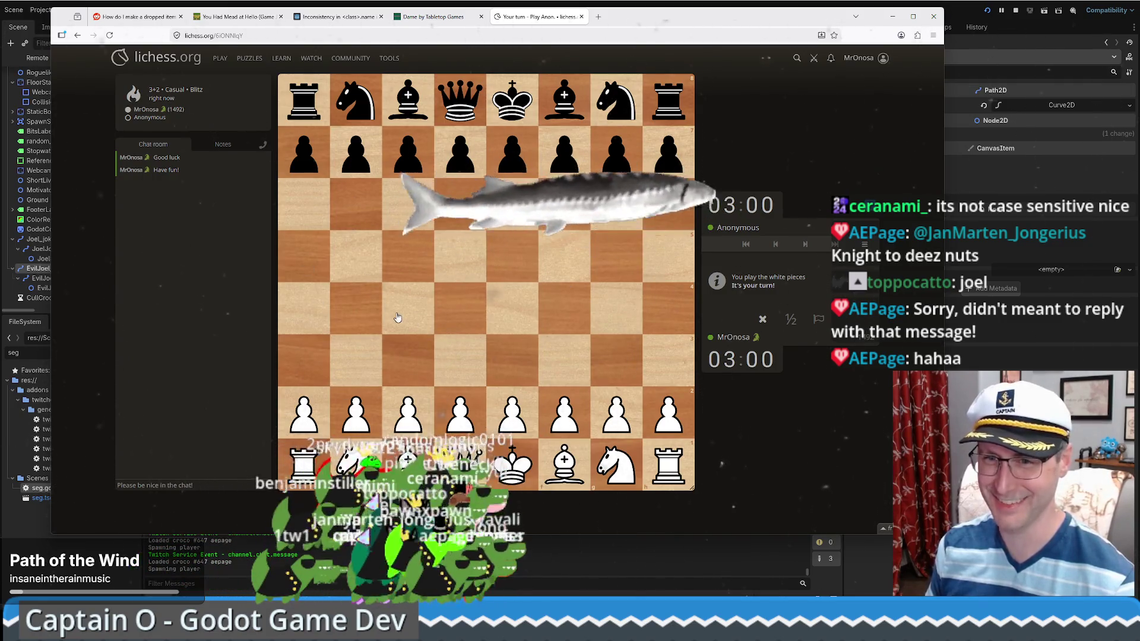
- Play the opening e4, Nc3, Nf3, d4, Be2, Bg5 and castle kingside
{"action": "mouse_move", "coordinate": [512, 415]}
{"action": "left_mouse_down"}
{"action": "mouse_move", "coordinate": [515, 307]}
{"action": "mouse_move", "coordinate": [465, 276]}
{"action": "left_mouse_up"}
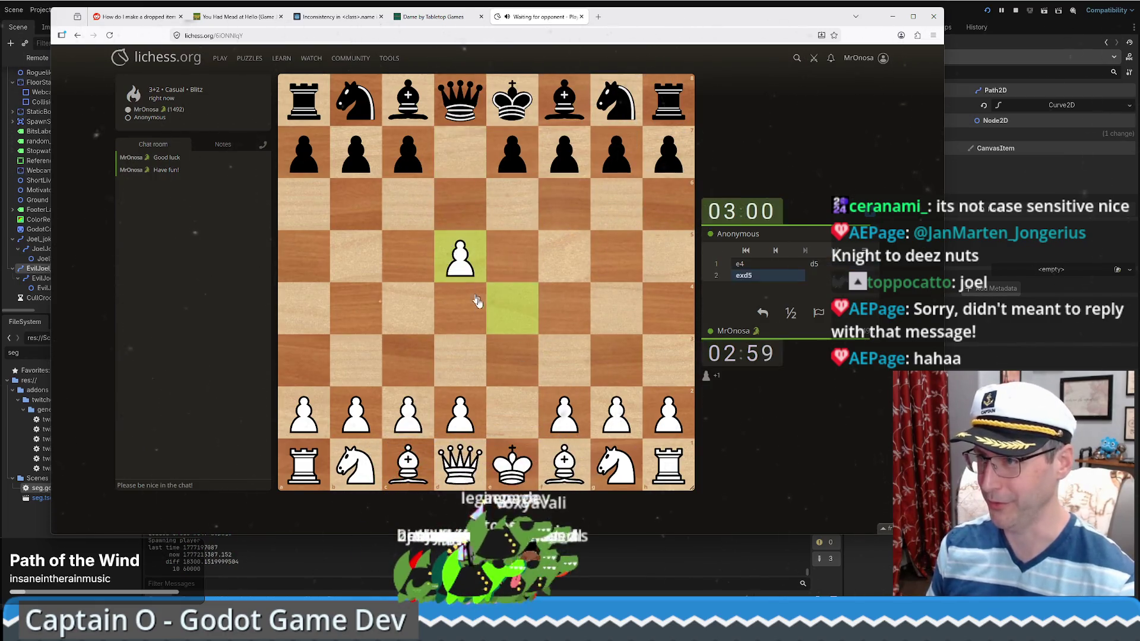
{"action": "left_click_drag", "start_coordinate": [355, 465], "coordinate": [408, 360]}
{"action": "left_click_drag", "start_coordinate": [617, 465], "coordinate": [563, 363]}
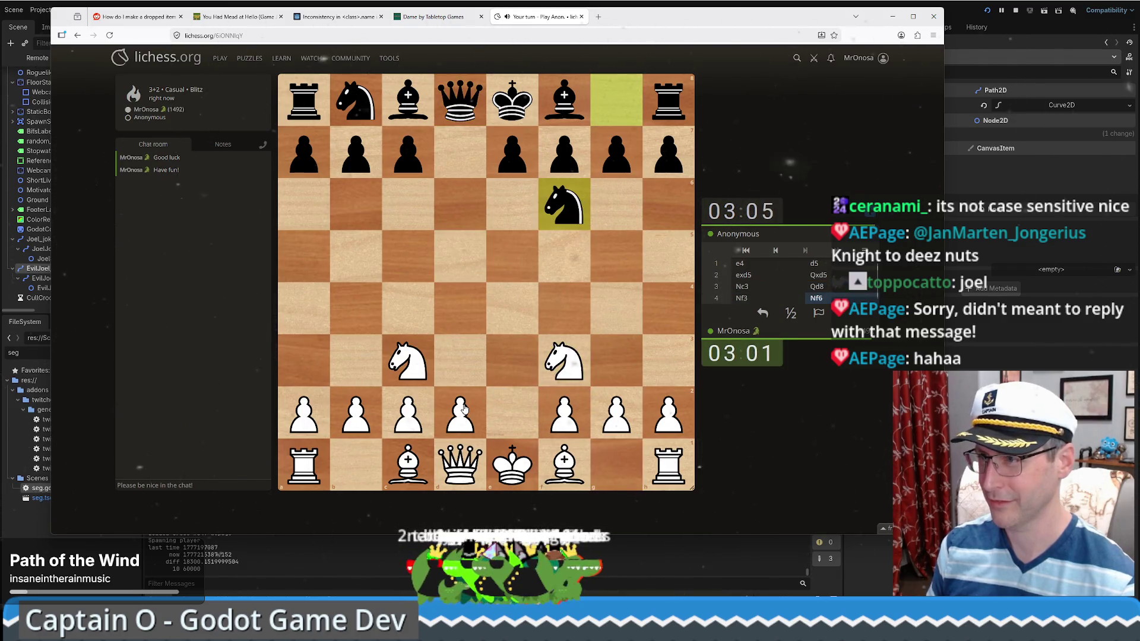
{"action": "left_click_drag", "start_coordinate": [464, 408], "coordinate": [461, 308]}
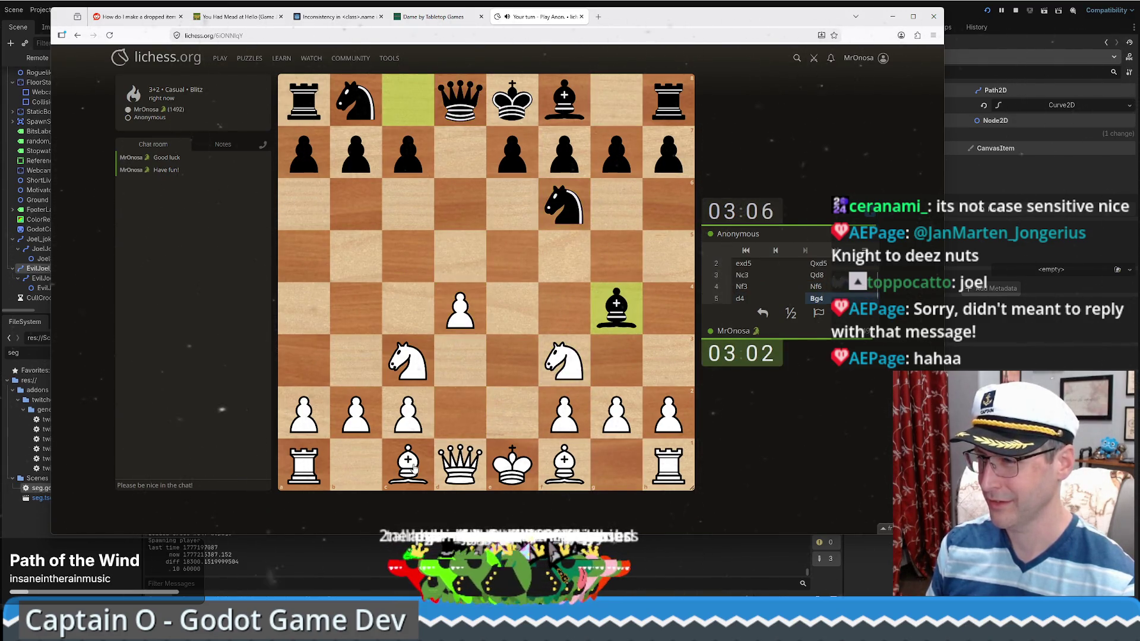
{"action": "left_click_drag", "start_coordinate": [563, 460], "coordinate": [525, 417]}
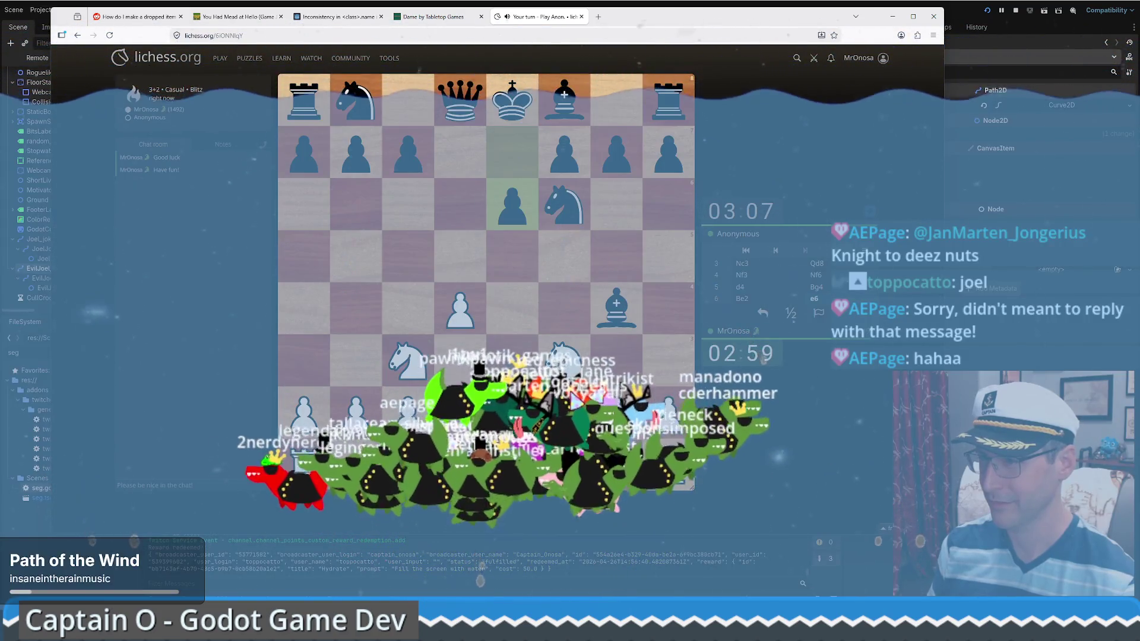
{"action": "left_click_drag", "start_coordinate": [408, 460], "coordinate": [616, 309]}
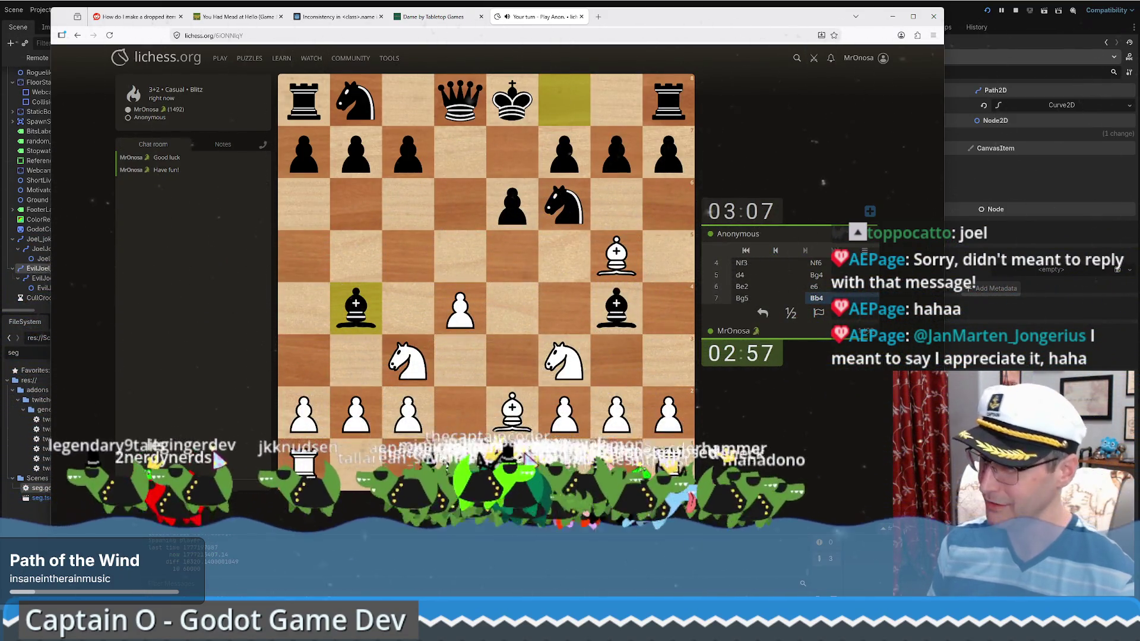
{"action": "left_click_drag", "start_coordinate": [514, 471], "coordinate": [614, 466]}
- Recapture bxc3, push a3 and b4, leave the h-pawn, and play Re1
{"action": "left_click_drag", "start_coordinate": [362, 411], "coordinate": [427, 362]}
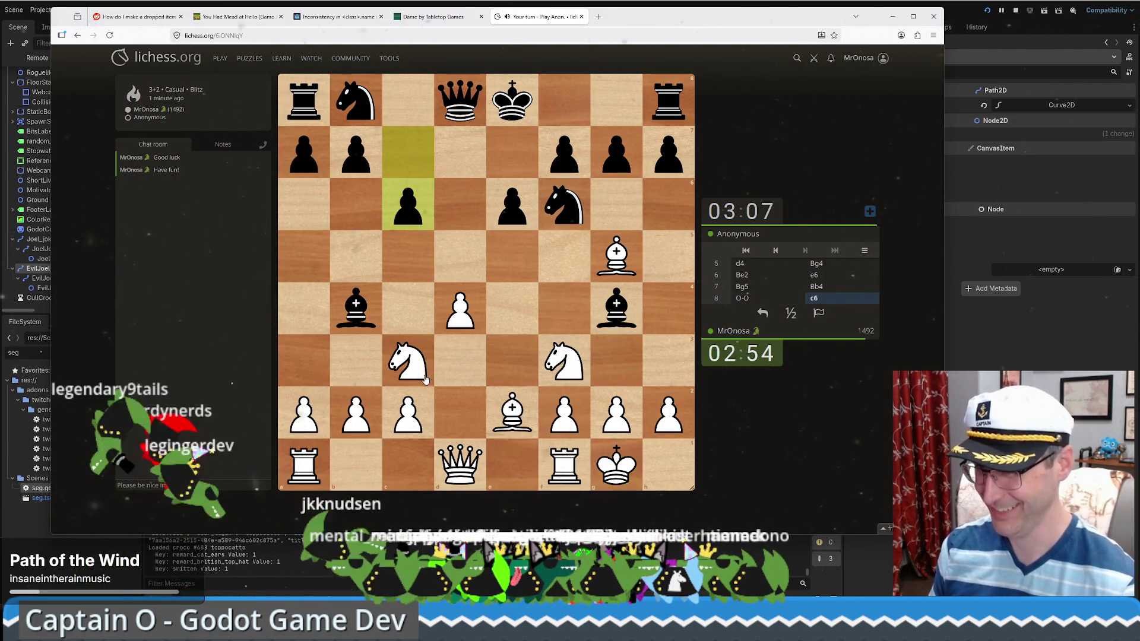
{"action": "left_click_drag", "start_coordinate": [310, 417], "coordinate": [304, 360]}
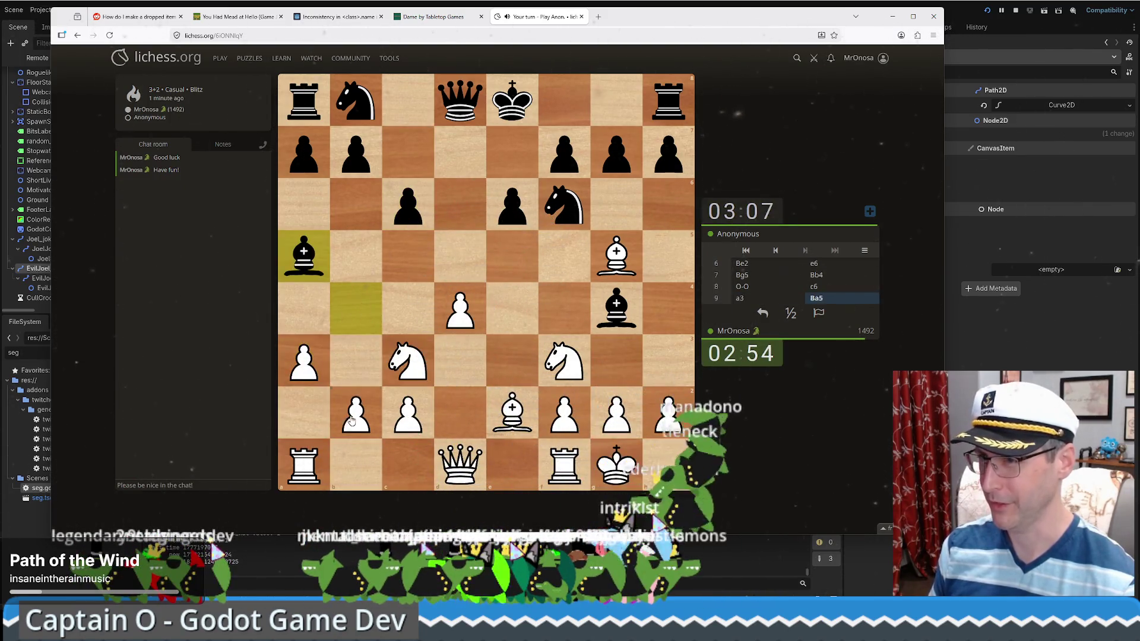
{"action": "left_click_drag", "start_coordinate": [356, 415], "coordinate": [361, 295]}
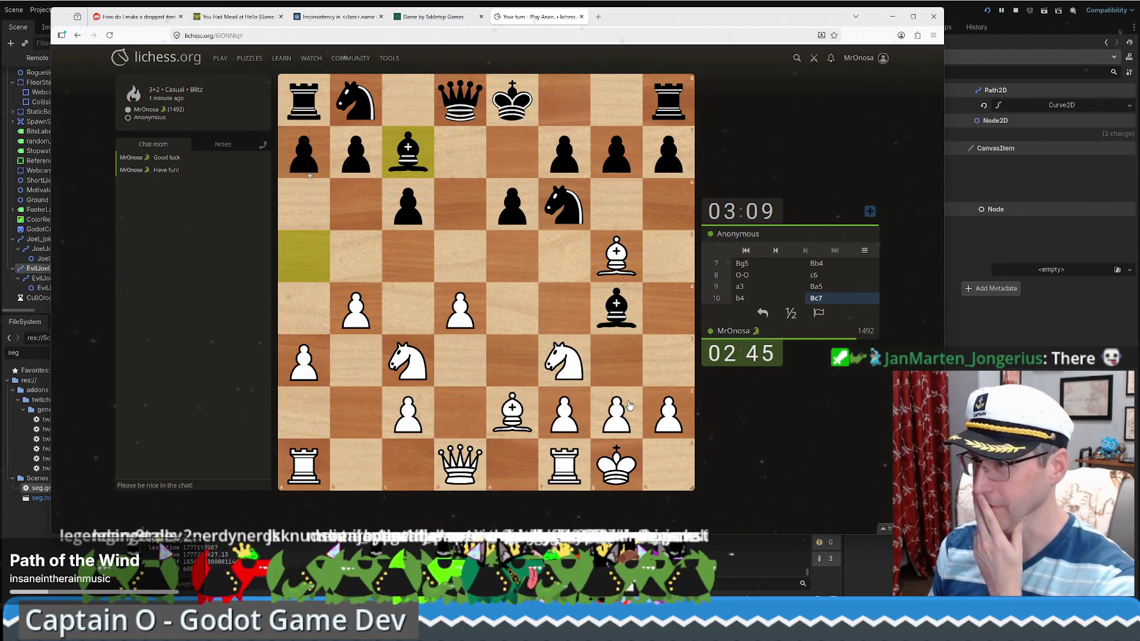
{"action": "left_click", "coordinate": [654, 414]}
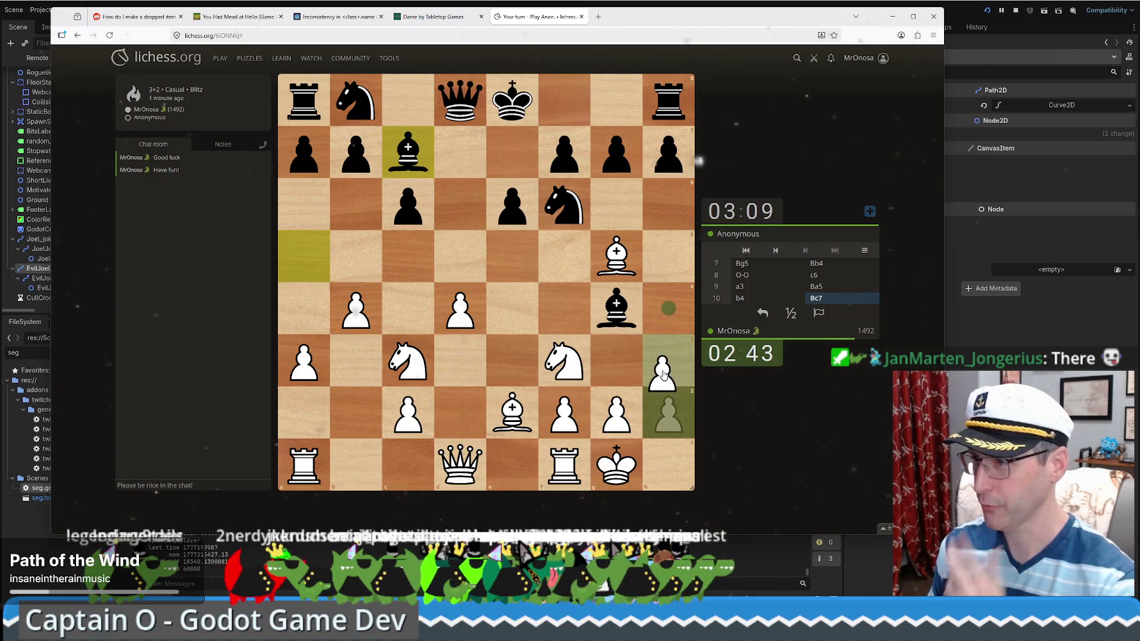
{"action": "left_click", "coordinate": [540, 308]}
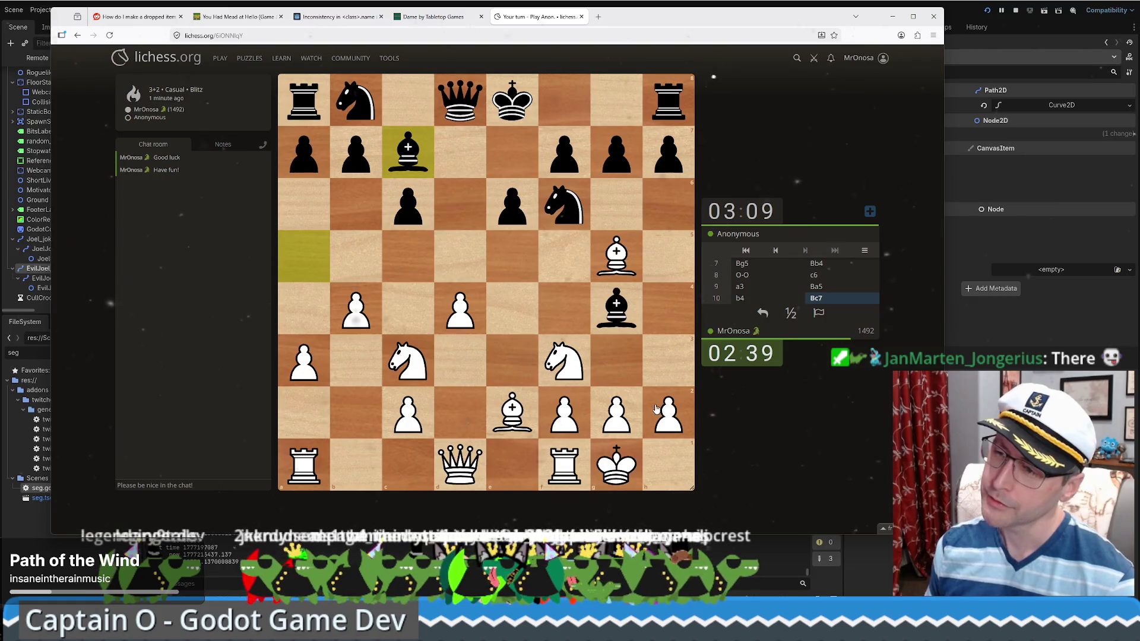
{"action": "mouse_move", "coordinate": [562, 469]}
{"action": "left_mouse_down"}
{"action": "mouse_move", "coordinate": [526, 466]}
{"action": "mouse_move", "coordinate": [531, 456]}
{"action": "left_mouse_up"}
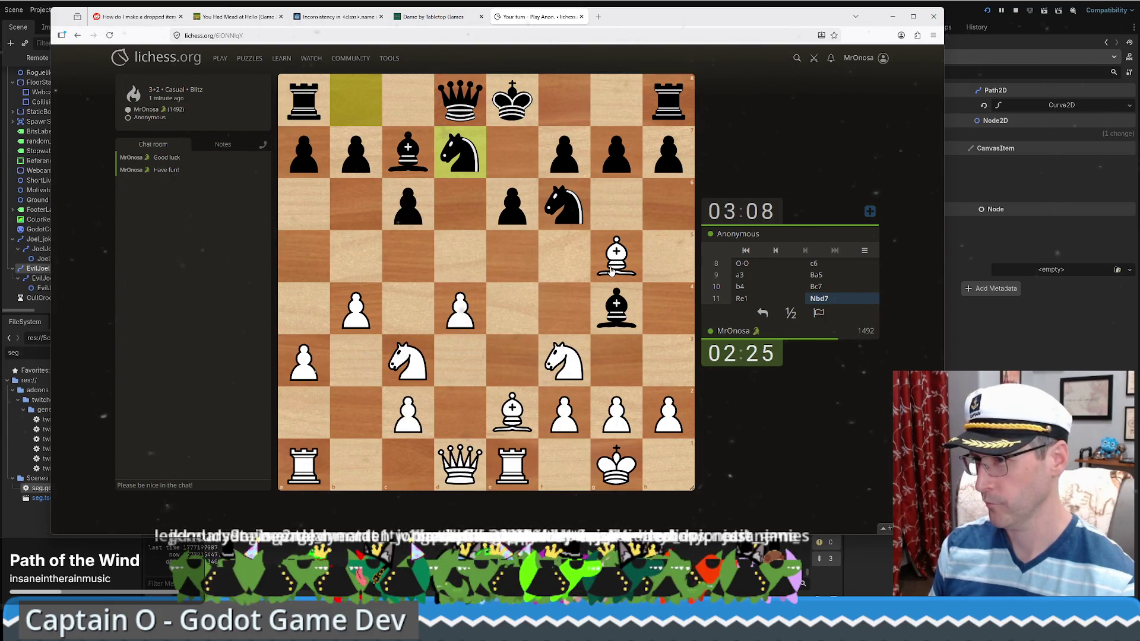
- Play Qd3, Ne4 and Nxf6 to trade knights, then Qc4 and g3
{"action": "left_click_drag", "start_coordinate": [468, 457], "coordinate": [460, 360]}
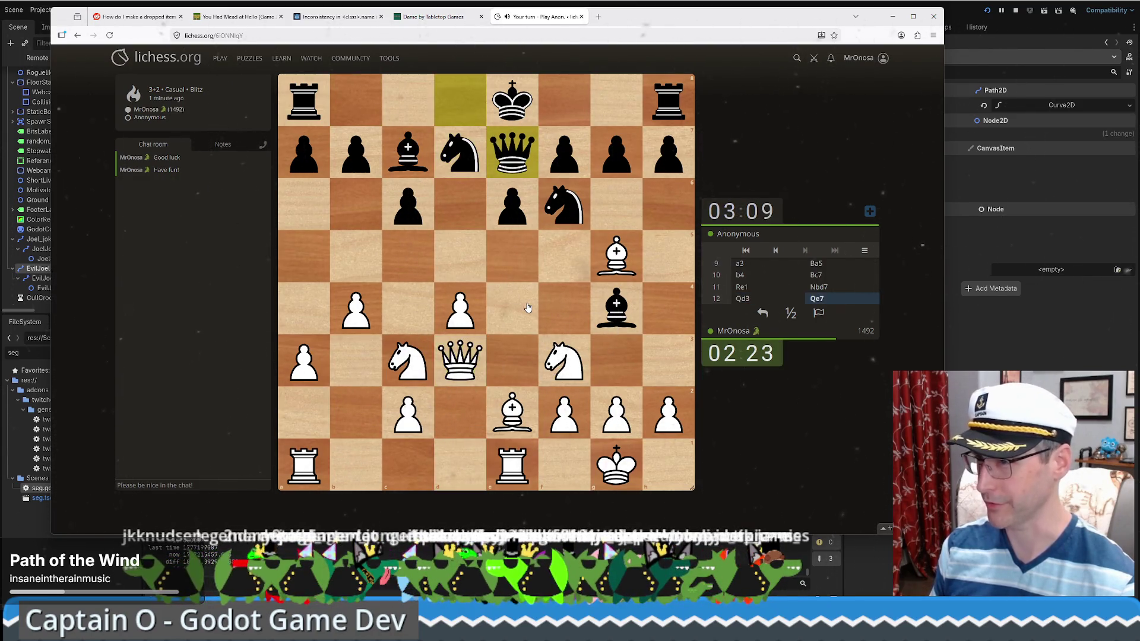
{"action": "left_click_drag", "start_coordinate": [409, 366], "coordinate": [512, 313]}
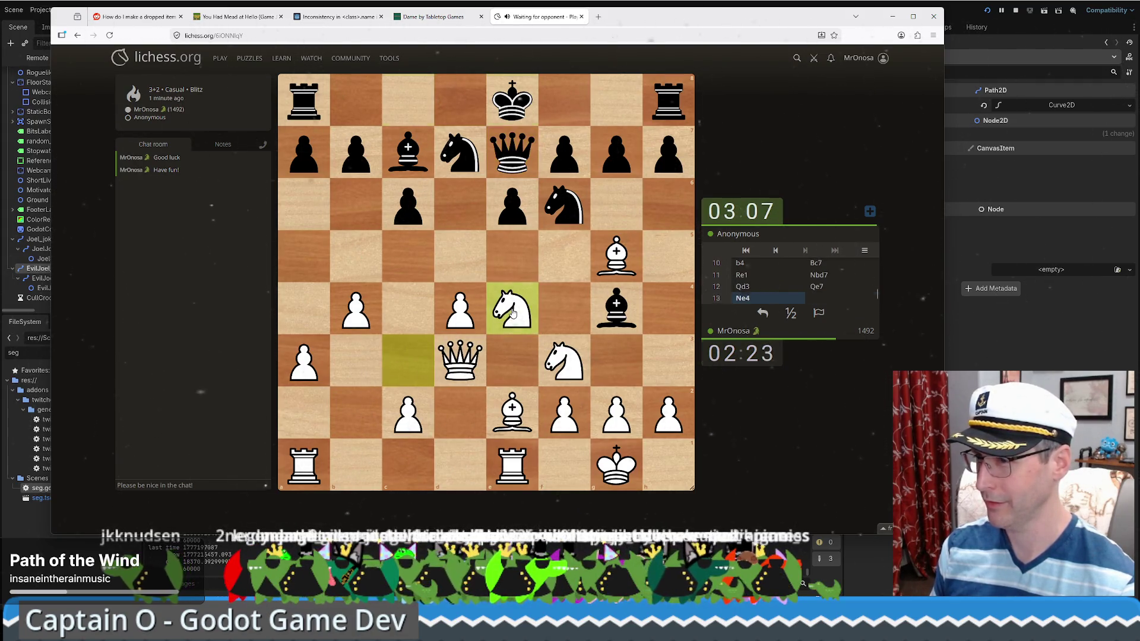
{"action": "left_click_drag", "start_coordinate": [511, 313], "coordinate": [564, 211]}
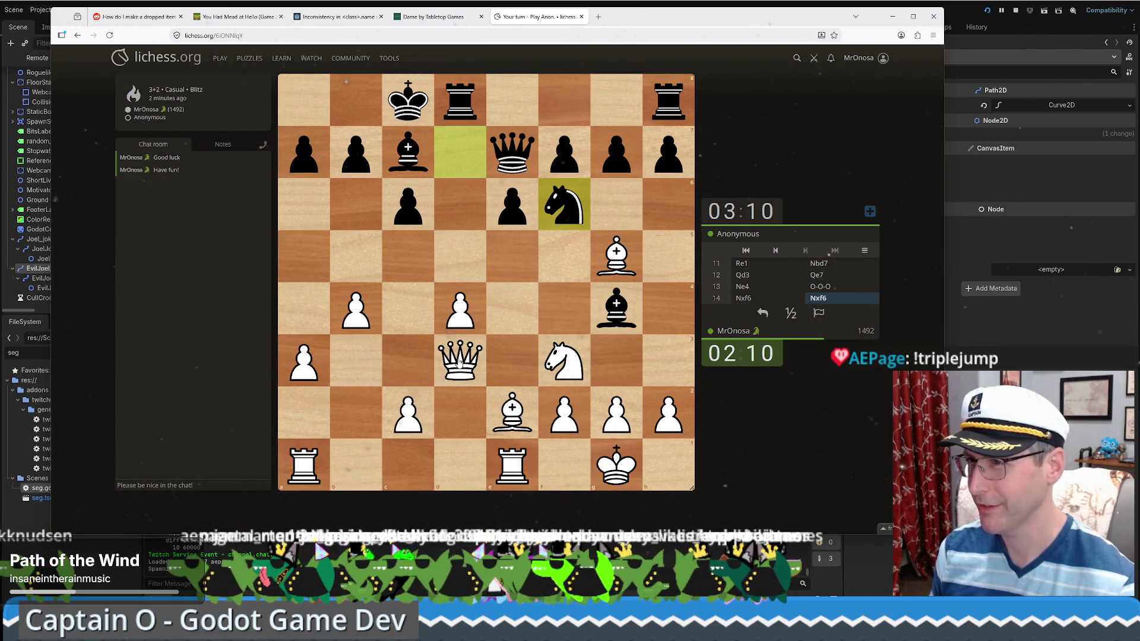
{"action": "left_click_drag", "start_coordinate": [459, 364], "coordinate": [418, 320]}
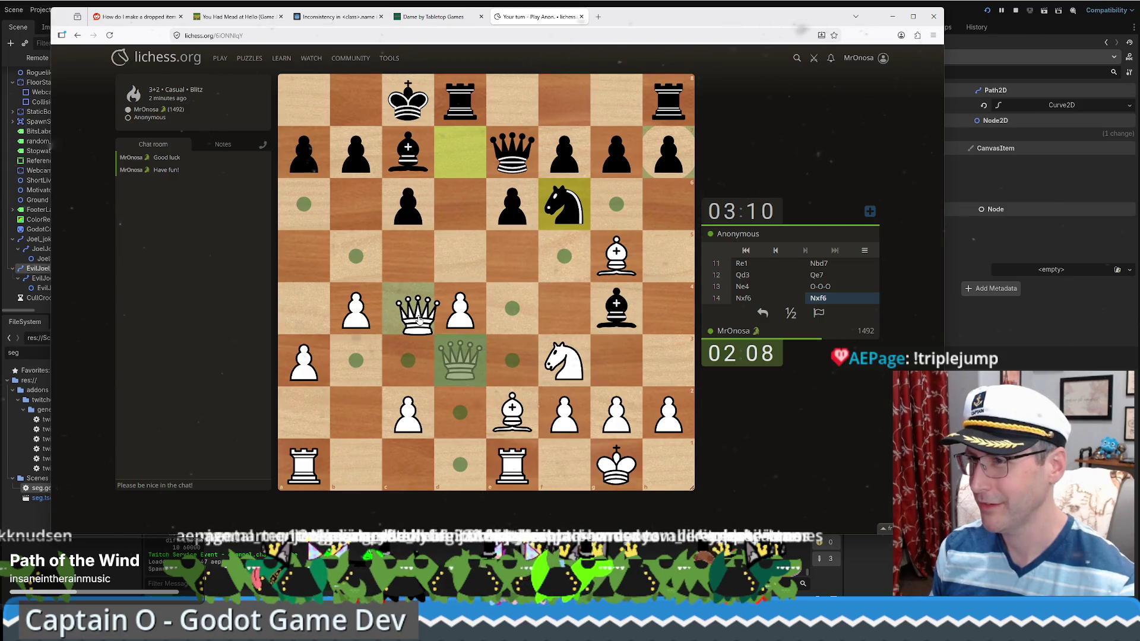
{"action": "left_click_drag", "start_coordinate": [418, 320], "coordinate": [423, 314]}
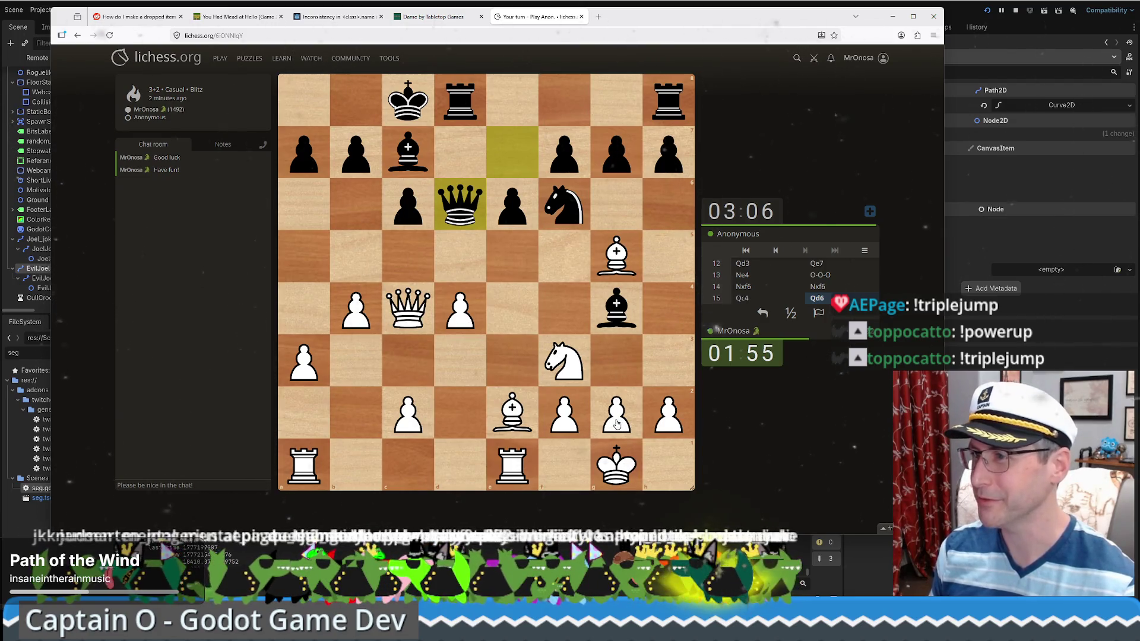
{"action": "left_click_drag", "start_coordinate": [616, 423], "coordinate": [615, 362]}
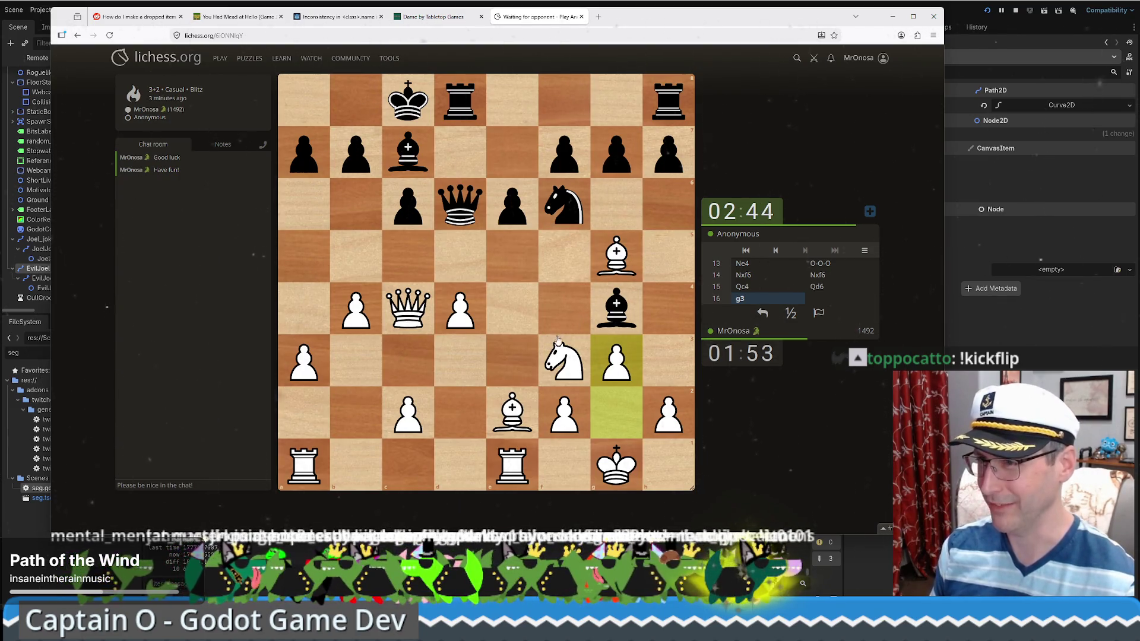
- Recapture with Bxf3, trade queens with Qxd4, then play Rad1 and h4
{"action": "left_click_drag", "start_coordinate": [513, 409], "coordinate": [566, 367]}
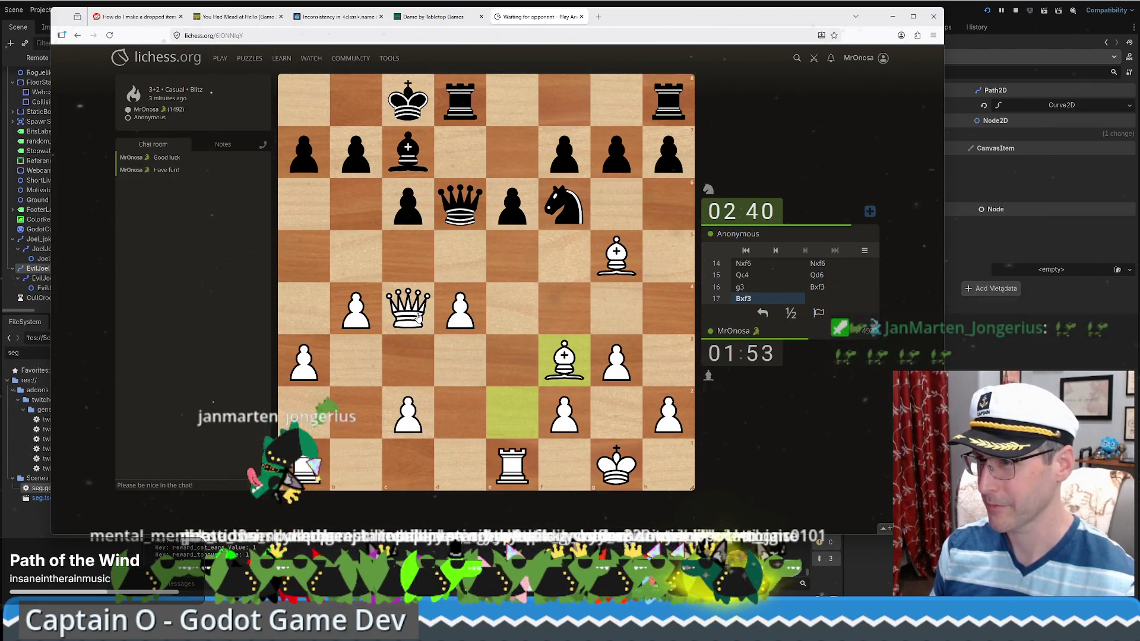
{"action": "left_click_drag", "start_coordinate": [417, 317], "coordinate": [459, 308]}
{"action": "left_click_drag", "start_coordinate": [304, 464], "coordinate": [458, 469]}
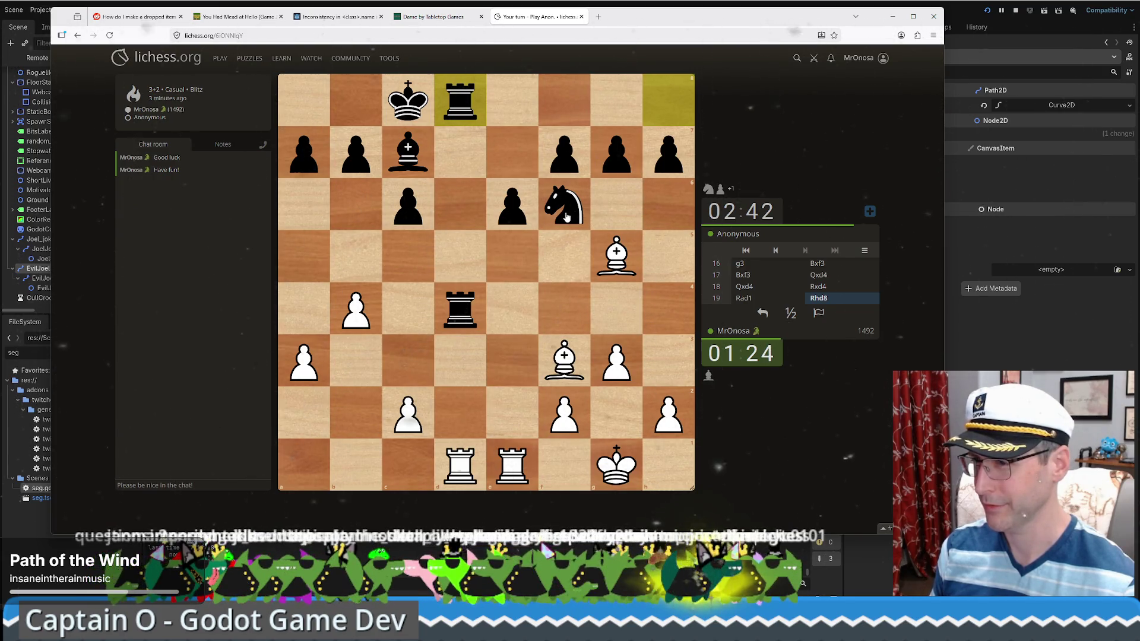
{"action": "left_click", "coordinate": [667, 395]}
{"action": "left_click_drag", "start_coordinate": [668, 395], "coordinate": [668, 307]}
- Premove the bishop toward d1, take the rook with Rxd4, then play c3 and Re3
{"action": "left_click_drag", "start_coordinate": [561, 363], "coordinate": [460, 466]}
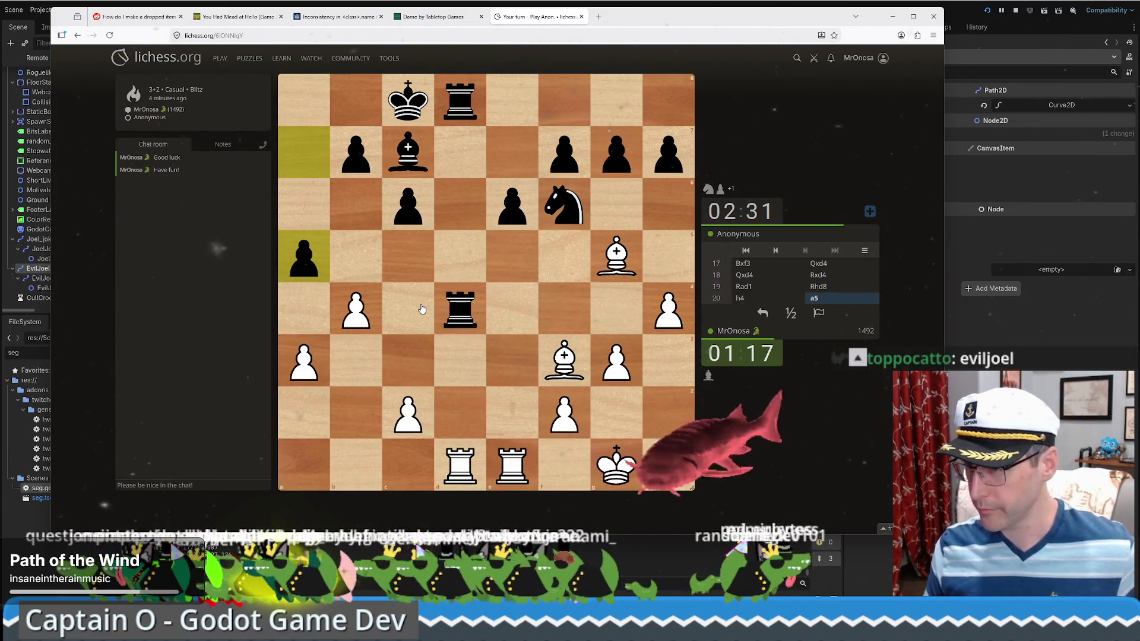
{"action": "mouse_move", "coordinate": [453, 451]}
{"action": "left_mouse_down"}
{"action": "mouse_move", "coordinate": [454, 308]}
{"action": "mouse_move", "coordinate": [467, 319]}
{"action": "left_mouse_up"}
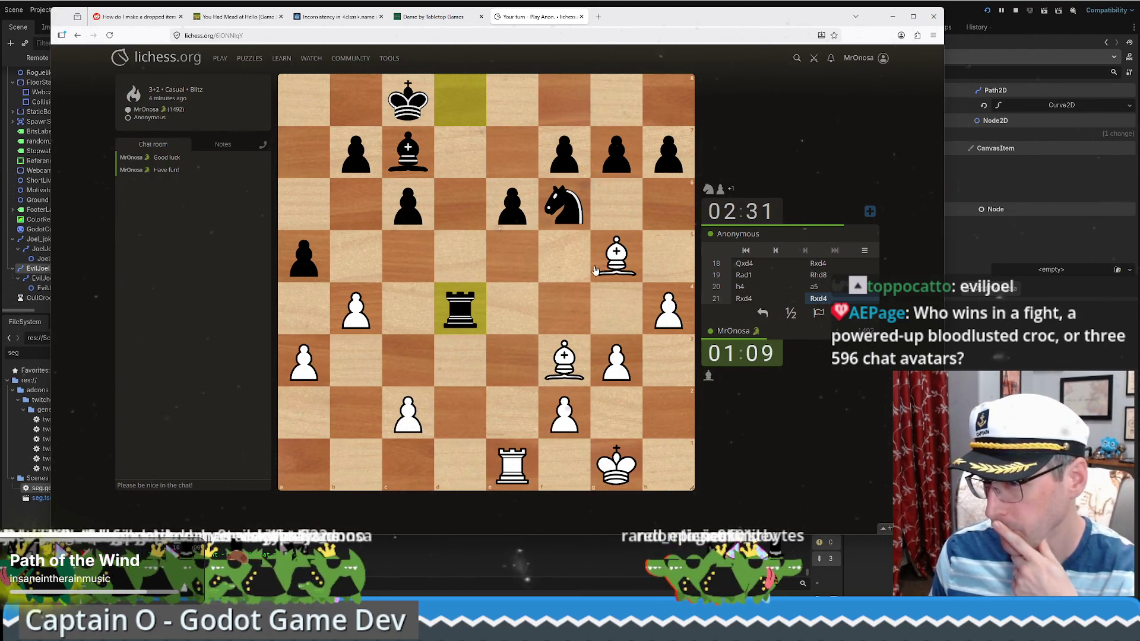
{"action": "mouse_move", "coordinate": [408, 414]}
{"action": "left_mouse_down"}
{"action": "mouse_move", "coordinate": [409, 368]}
{"action": "mouse_move", "coordinate": [432, 358]}
{"action": "left_mouse_up"}
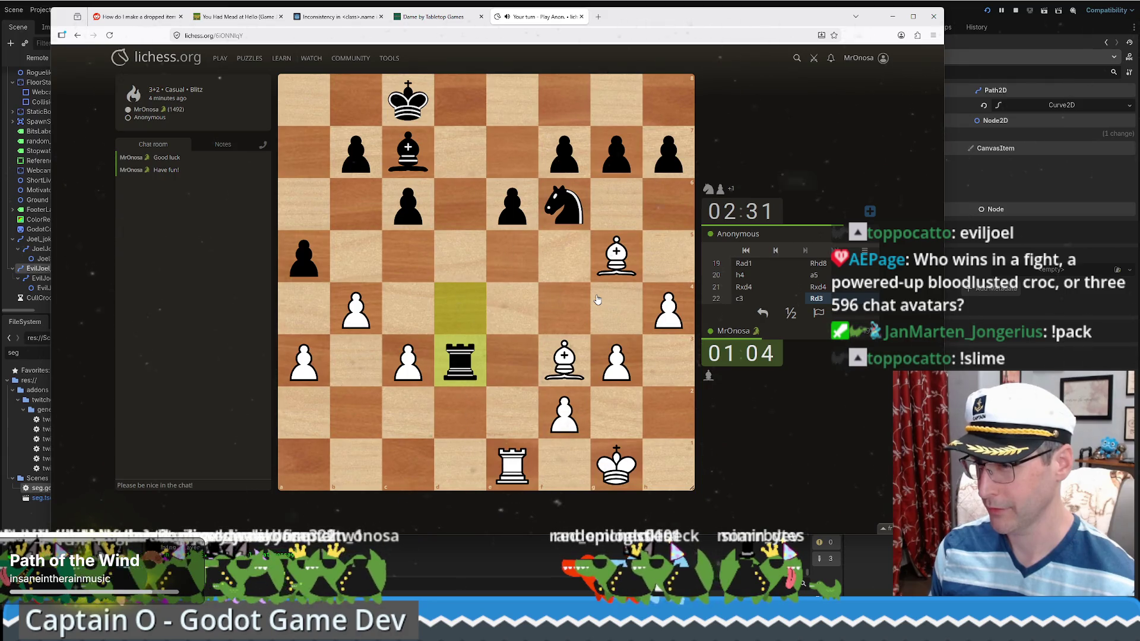
{"action": "left_click_drag", "start_coordinate": [508, 468], "coordinate": [515, 375]}
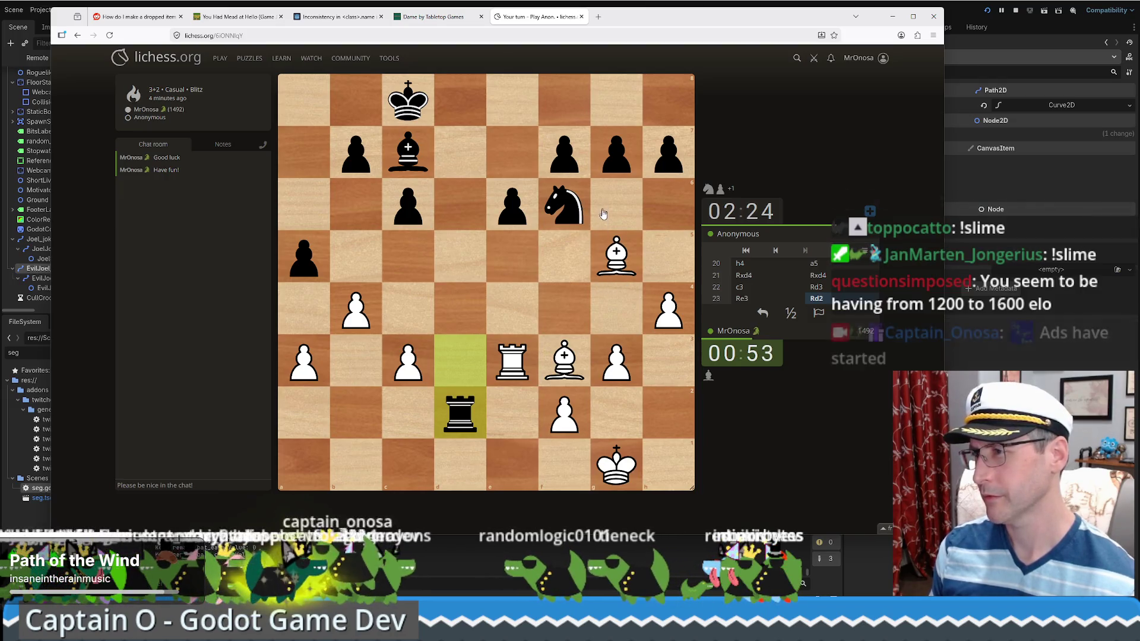
{"action": "left_click_drag", "start_coordinate": [601, 277], "coordinate": [575, 218]}
- Play Bxf6 and Bh5, try the e3 rook toward f3, then push the pawn to c4
{"action": "left_click_drag", "start_coordinate": [616, 256], "coordinate": [569, 209]}
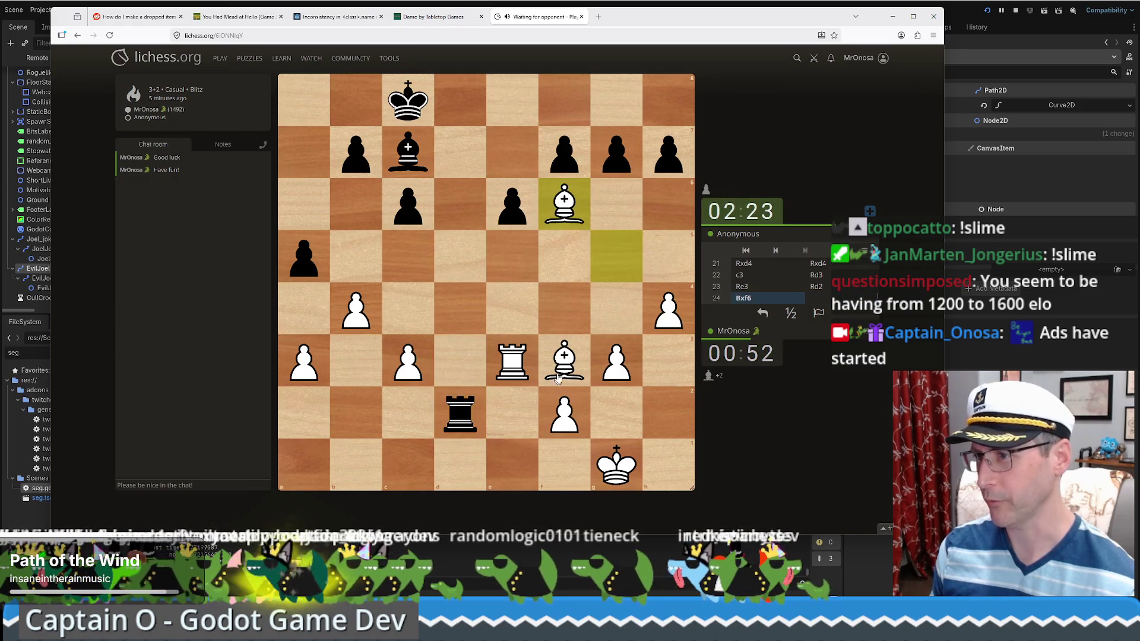
{"action": "left_click_drag", "start_coordinate": [563, 365], "coordinate": [667, 266]}
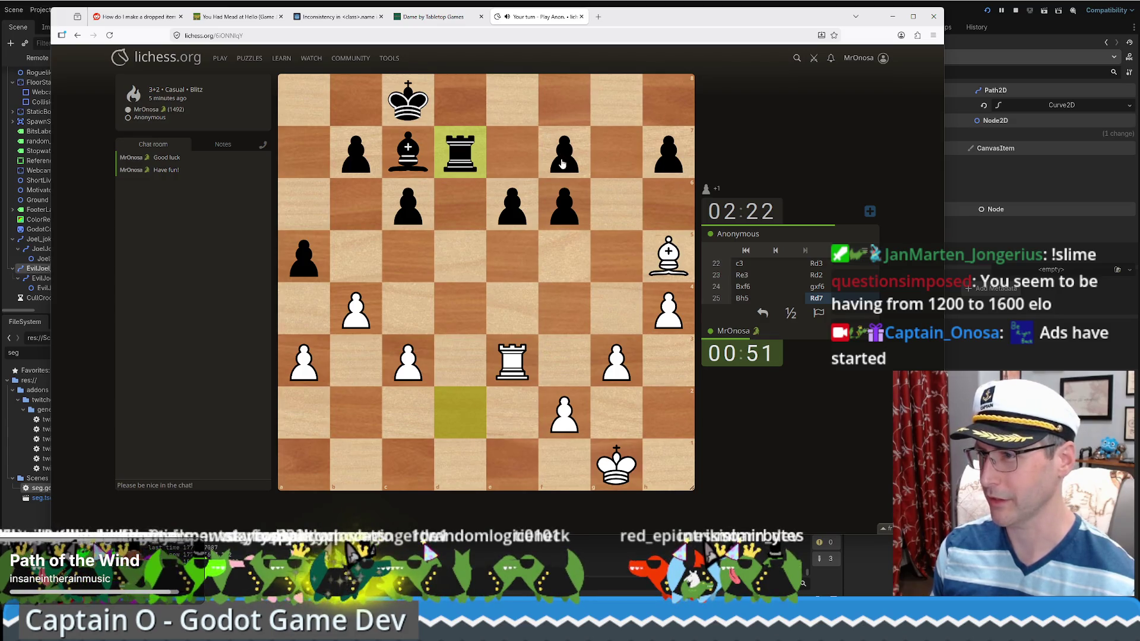
{"action": "mouse_move", "coordinate": [501, 377]}
{"action": "left_mouse_down"}
{"action": "mouse_move", "coordinate": [564, 363]}
{"action": "mouse_move", "coordinate": [565, 292]}
{"action": "left_mouse_up"}
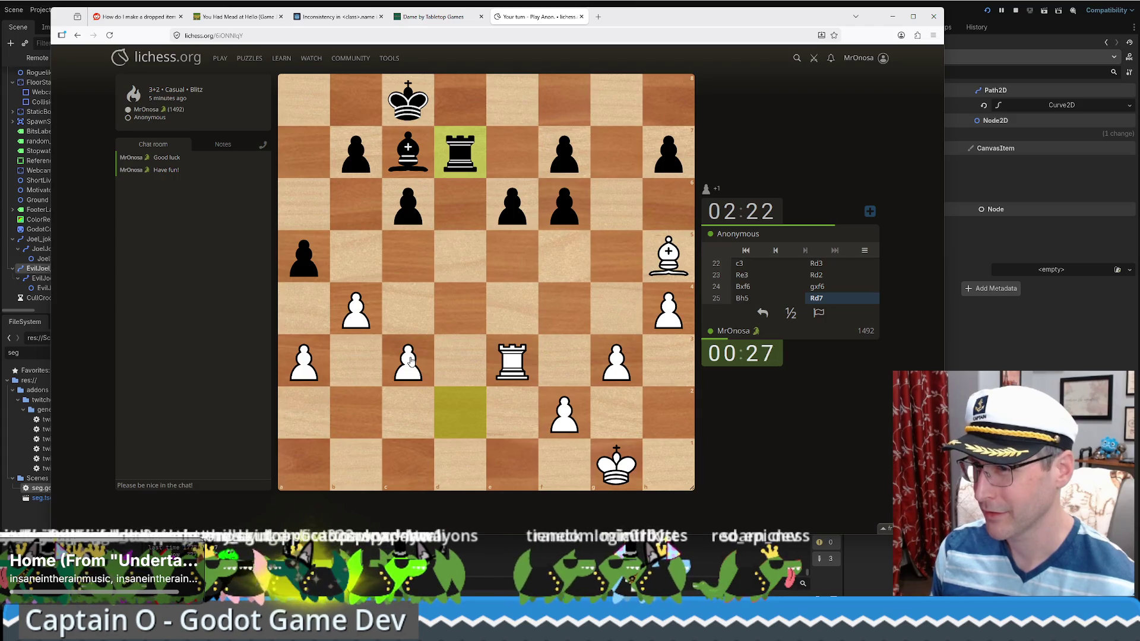
{"action": "left_click_drag", "start_coordinate": [410, 361], "coordinate": [416, 311]}
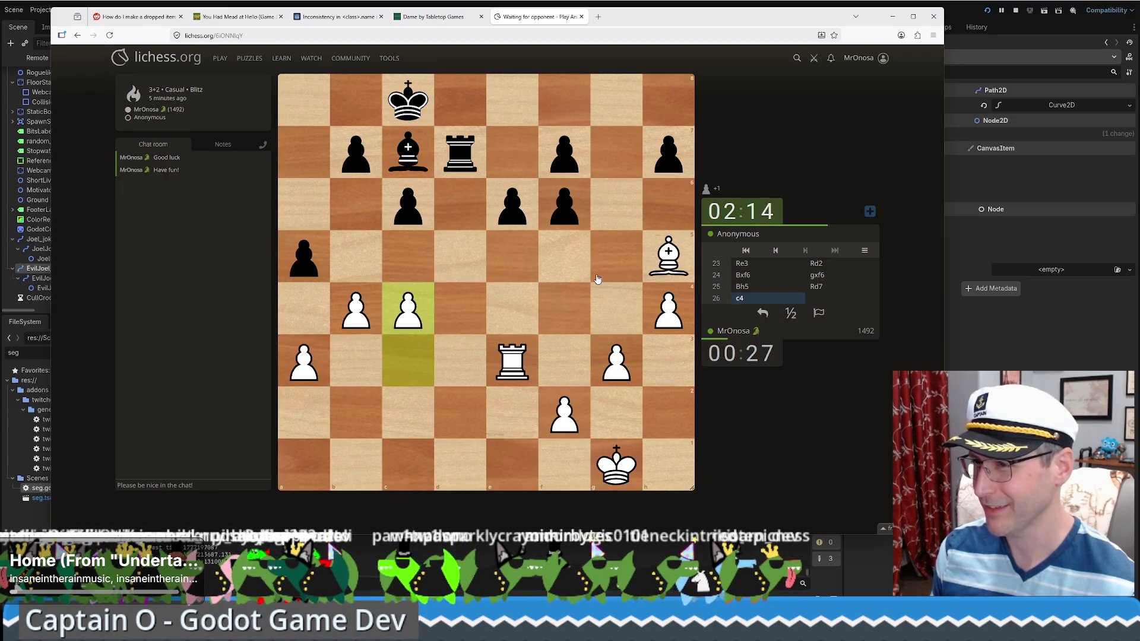
- Play axb4, Ra3, Bf3, Kg2 out of check, c5 and bxc5
{"action": "mouse_move", "coordinate": [304, 362]}
{"action": "left_mouse_down"}
{"action": "mouse_move", "coordinate": [336, 323]}
{"action": "mouse_move", "coordinate": [375, 306]}
{"action": "left_mouse_up"}
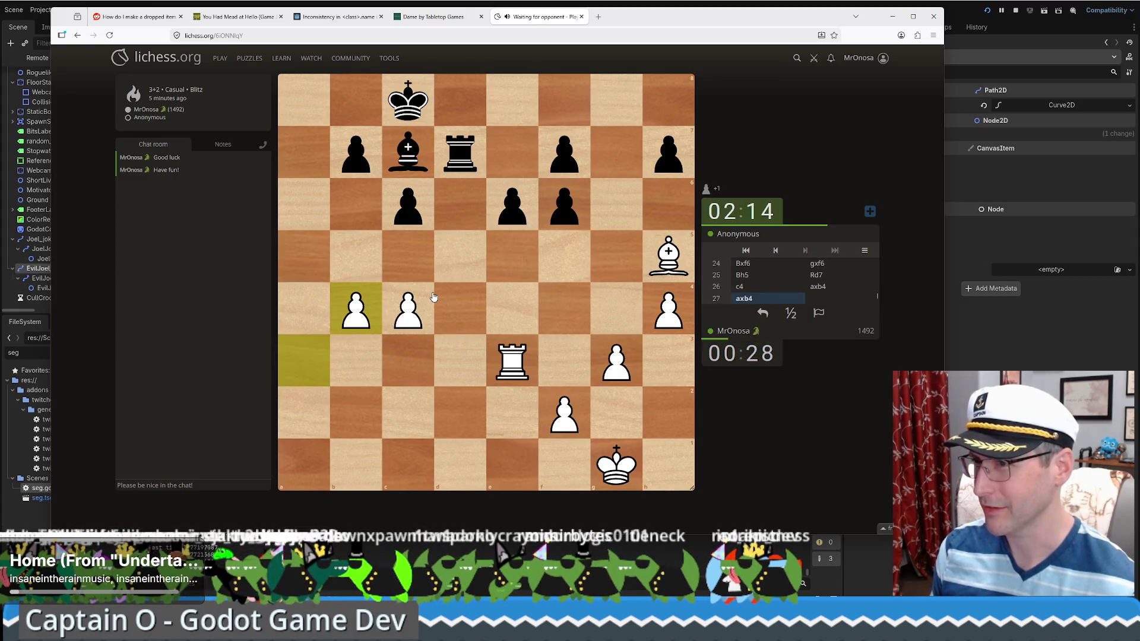
{"action": "left_click_drag", "start_coordinate": [503, 380], "coordinate": [315, 373]}
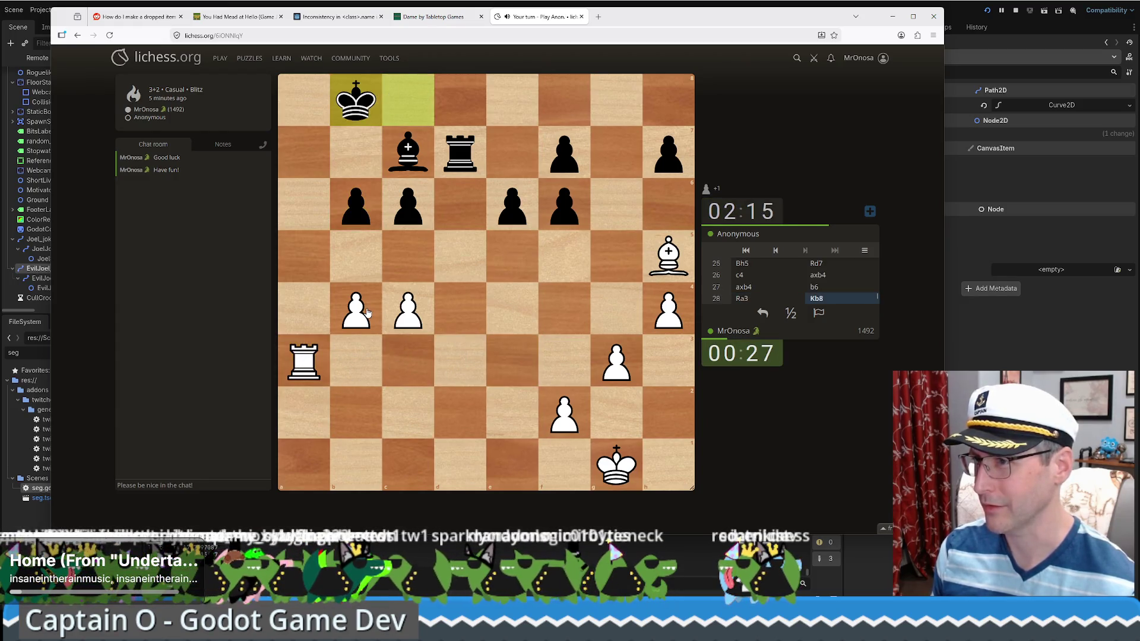
{"action": "mouse_move", "coordinate": [670, 250]}
{"action": "left_mouse_down"}
{"action": "mouse_move", "coordinate": [561, 363]}
{"action": "mouse_move", "coordinate": [574, 371]}
{"action": "left_mouse_up"}
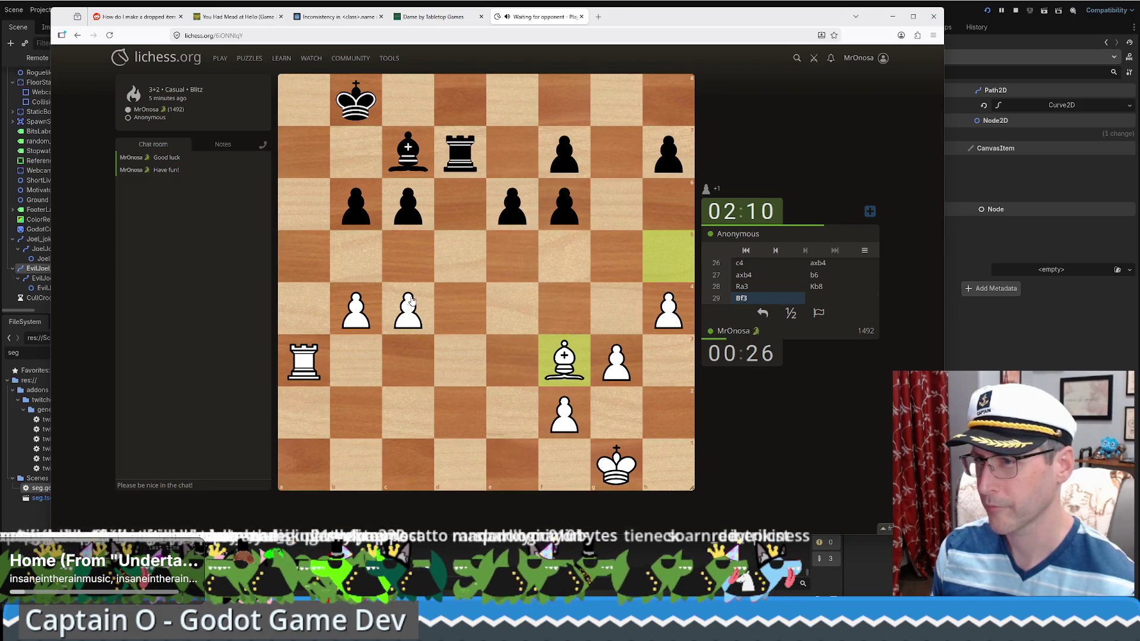
{"action": "mouse_move", "coordinate": [596, 454]}
{"action": "left_mouse_down"}
{"action": "mouse_move", "coordinate": [611, 457]}
{"action": "mouse_move", "coordinate": [615, 414]}
{"action": "left_mouse_up"}
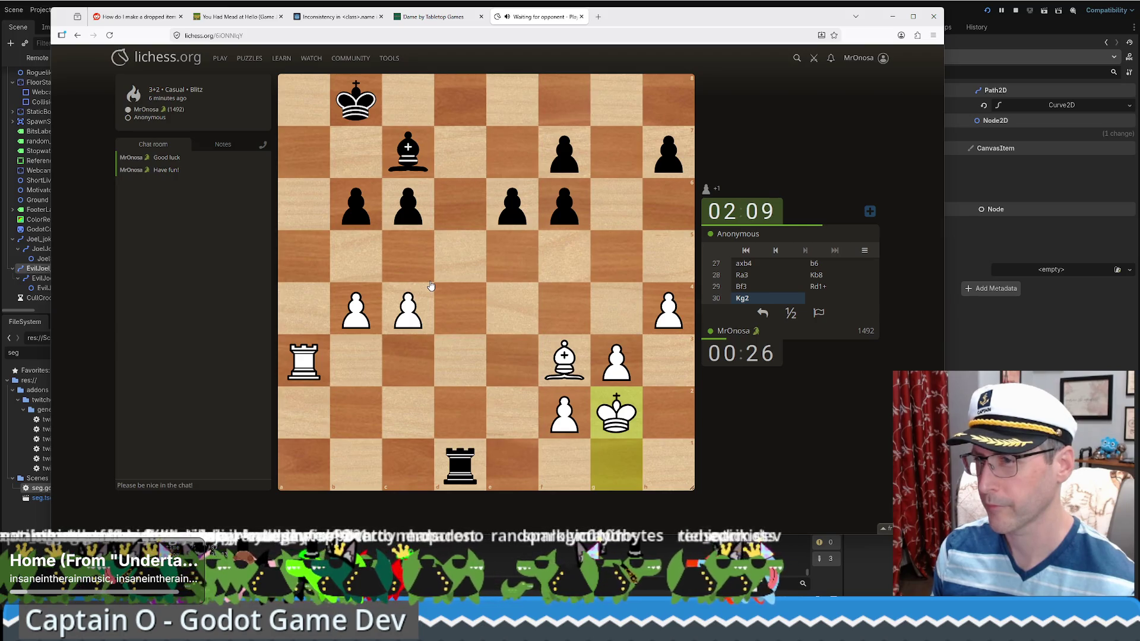
{"action": "left_click_drag", "start_coordinate": [425, 294], "coordinate": [410, 266]}
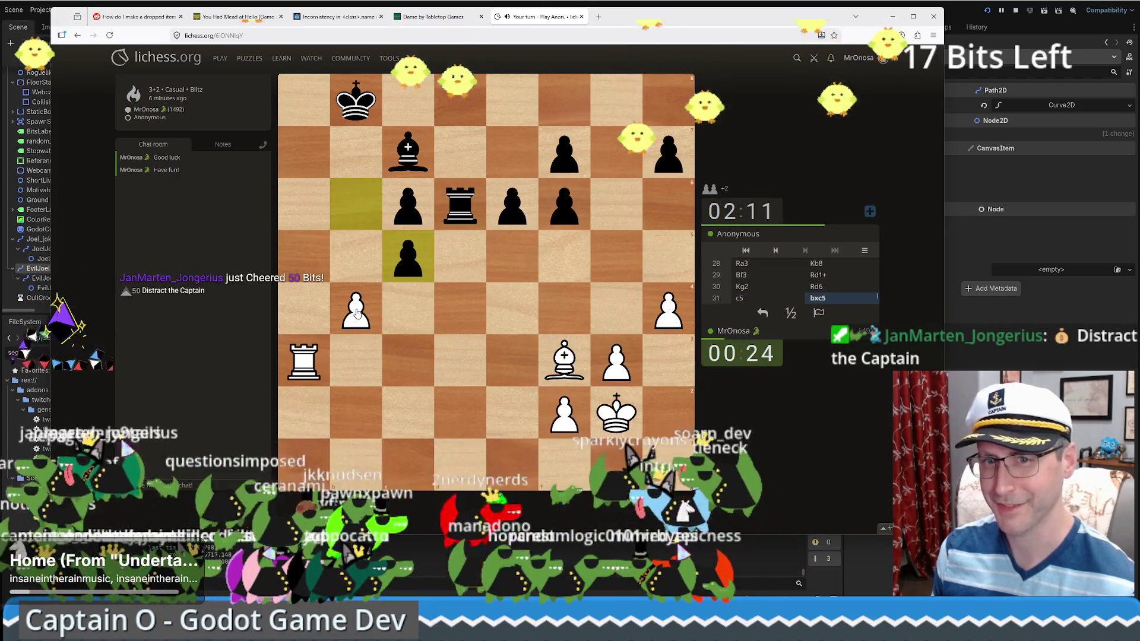
{"action": "left_click_drag", "start_coordinate": [360, 313], "coordinate": [411, 261]}
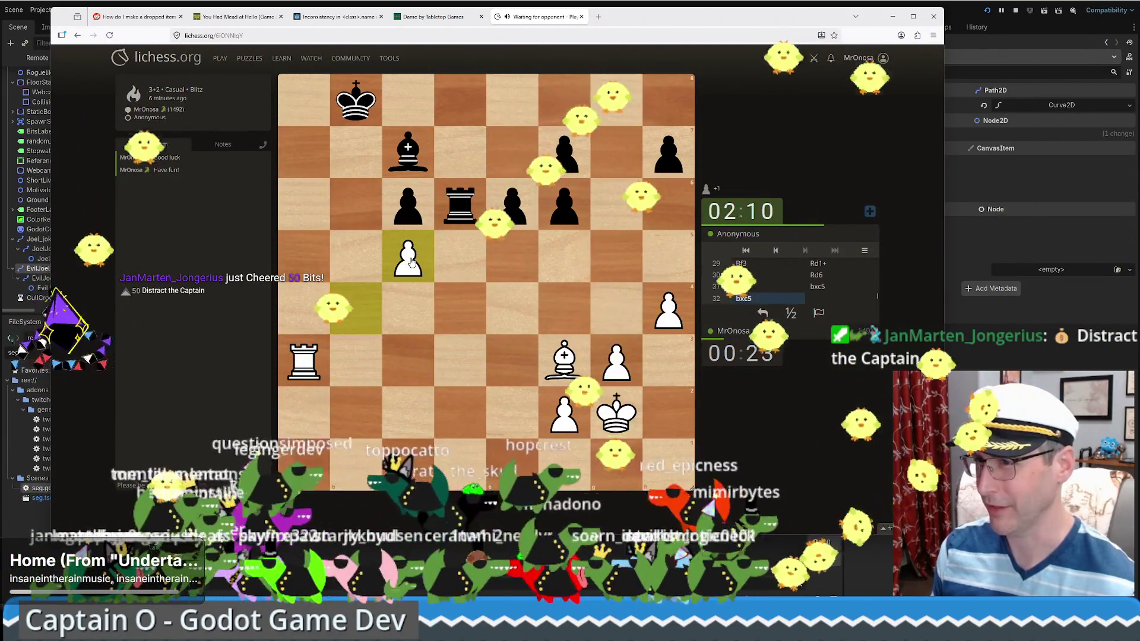
- Win the rook with Bxd5, then Rb3+, g4, Rf3, Rxf6, Rxf7, Rxc7+ and h5
{"action": "left_click_drag", "start_coordinate": [564, 359], "coordinate": [457, 256]}
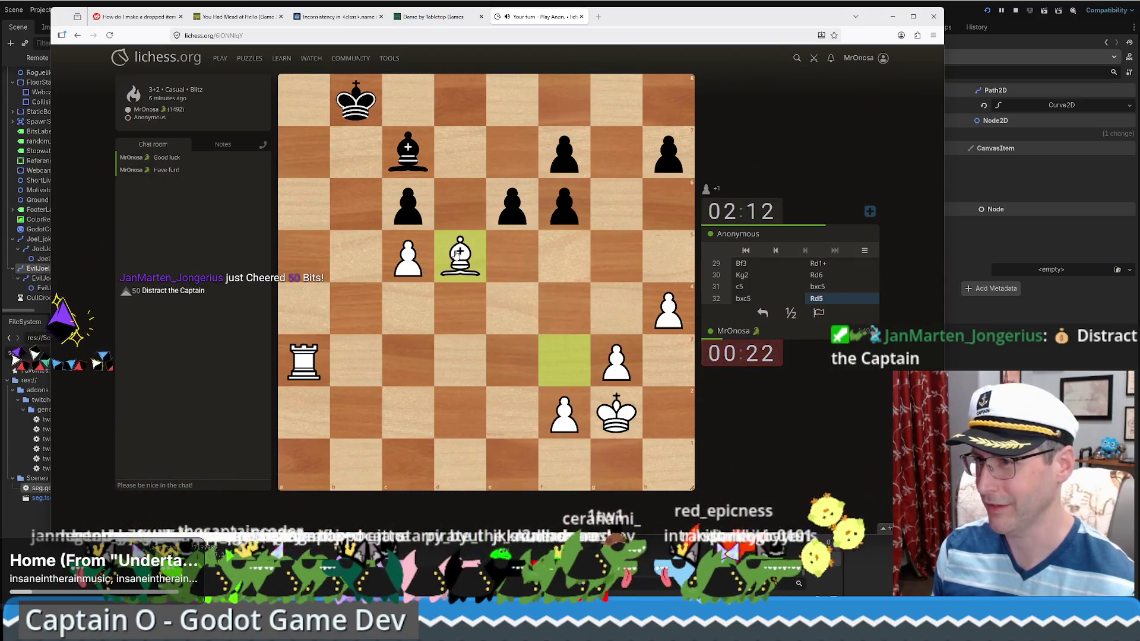
{"action": "mouse_move", "coordinate": [304, 361]}
{"action": "left_mouse_down"}
{"action": "mouse_move", "coordinate": [302, 250]}
{"action": "mouse_move", "coordinate": [346, 365]}
{"action": "left_mouse_up"}
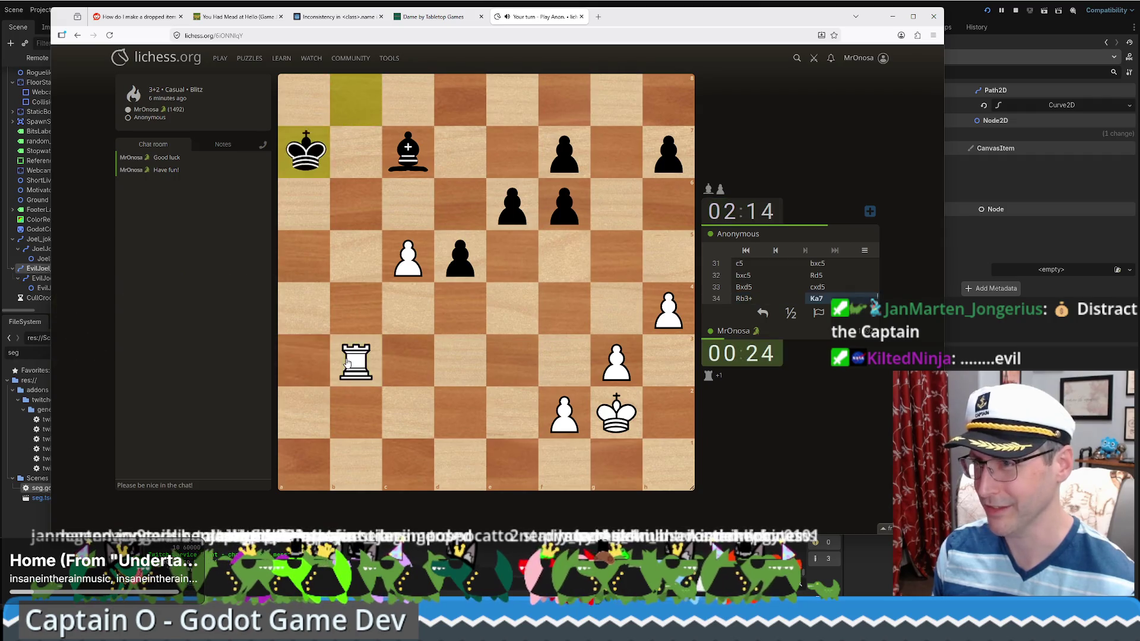
{"action": "left_click_drag", "start_coordinate": [624, 359], "coordinate": [620, 318]}
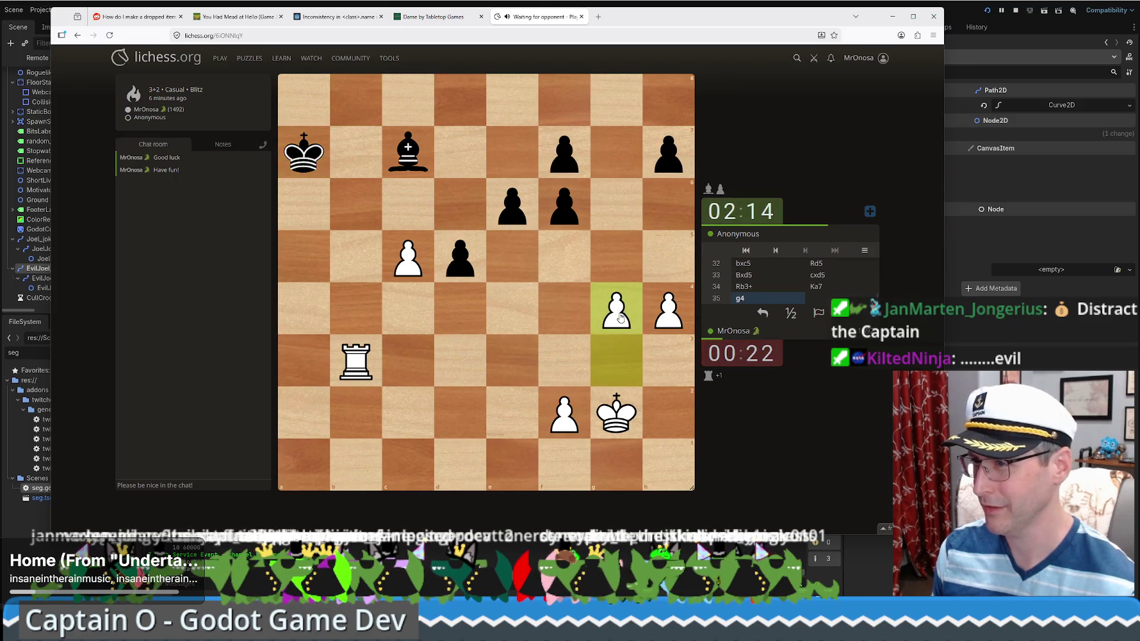
{"action": "left_click_drag", "start_coordinate": [356, 369], "coordinate": [568, 372]}
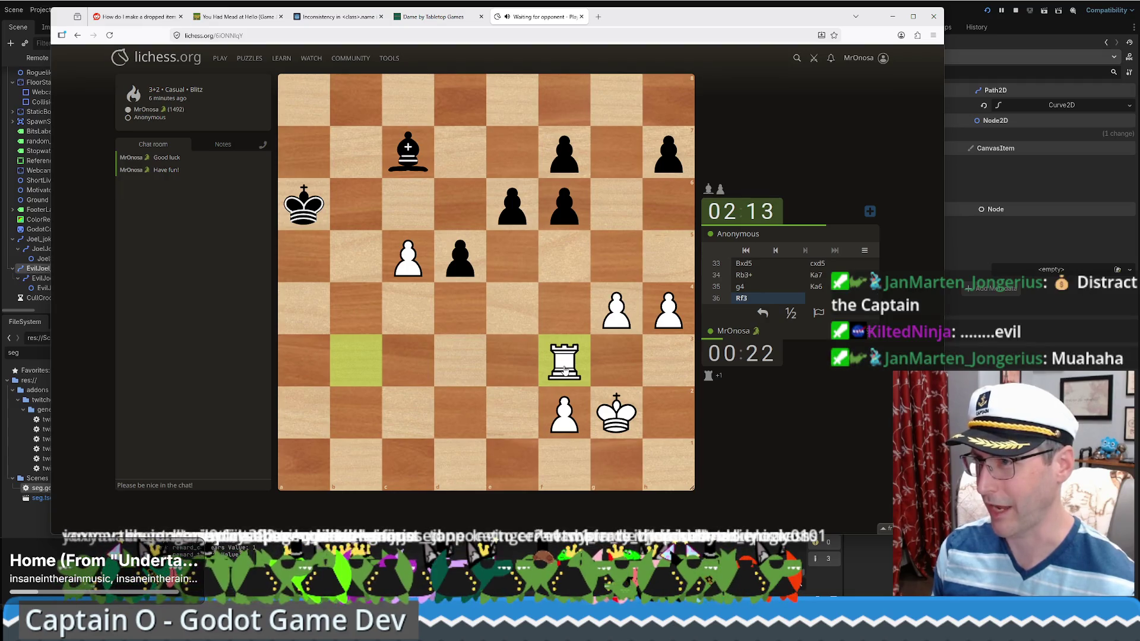
{"action": "left_click_drag", "start_coordinate": [564, 369], "coordinate": [572, 202]}
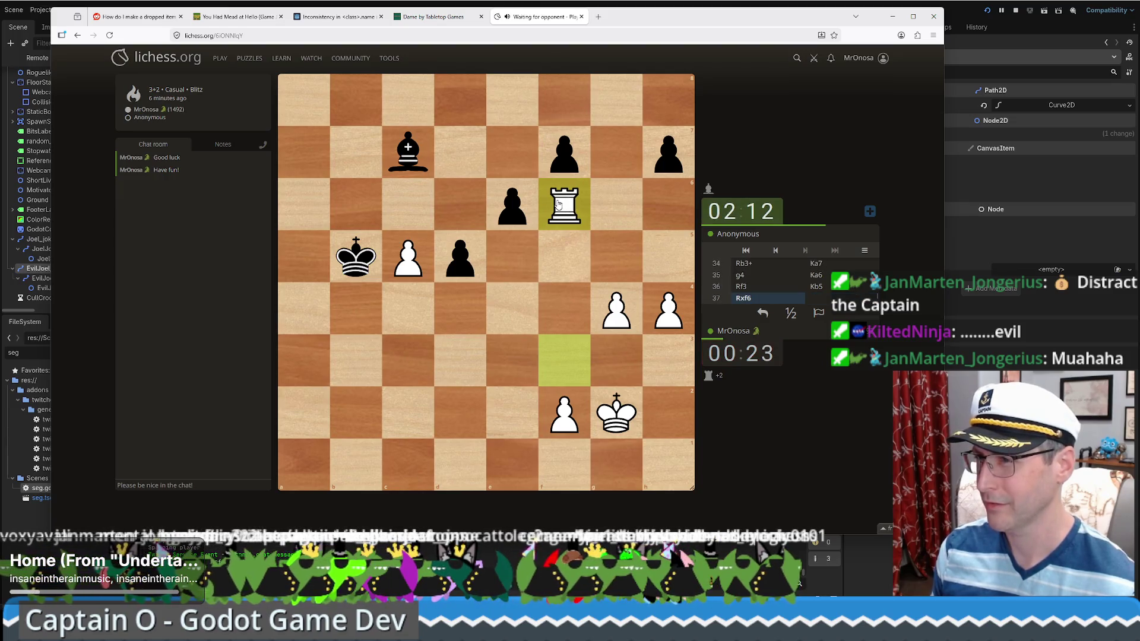
{"action": "left_click_drag", "start_coordinate": [560, 207], "coordinate": [565, 166]}
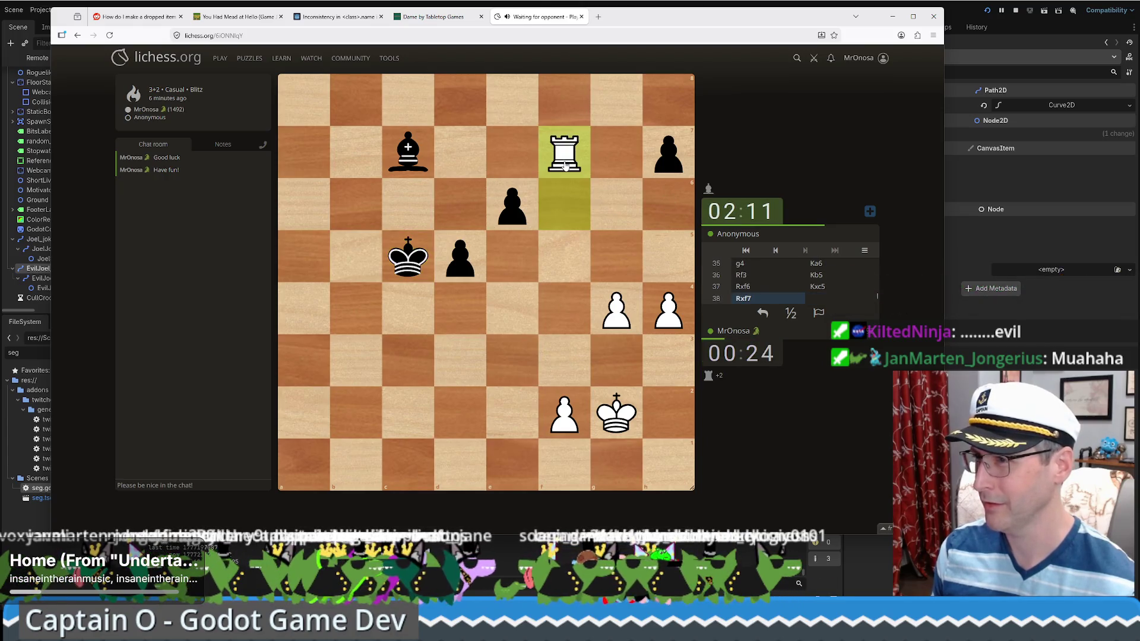
{"action": "mouse_move", "coordinate": [565, 166]}
{"action": "left_mouse_down"}
{"action": "mouse_move", "coordinate": [407, 153]}
{"action": "mouse_move", "coordinate": [665, 155]}
{"action": "mouse_move", "coordinate": [461, 148]}
{"action": "mouse_move", "coordinate": [509, 153]}
{"action": "left_mouse_up"}
{"action": "left_click_drag", "start_coordinate": [666, 315], "coordinate": [672, 197]}
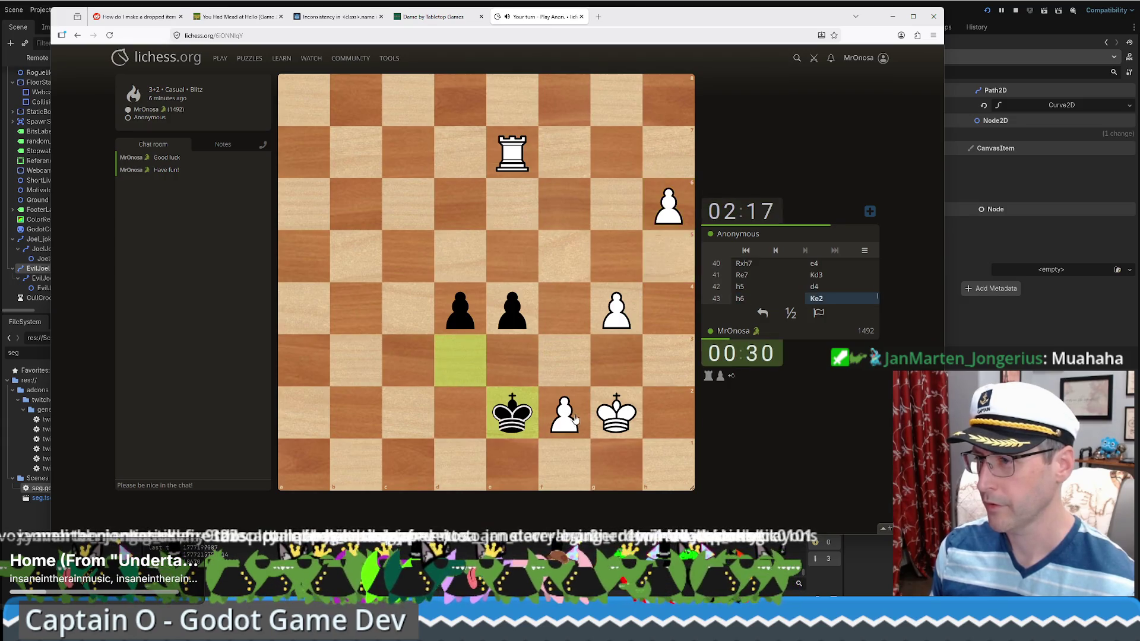
- Push the pawn to h7, check with Re4, take on d3, and promote on h8 to a queen
{"action": "left_click_drag", "start_coordinate": [648, 179], "coordinate": [667, 153]}
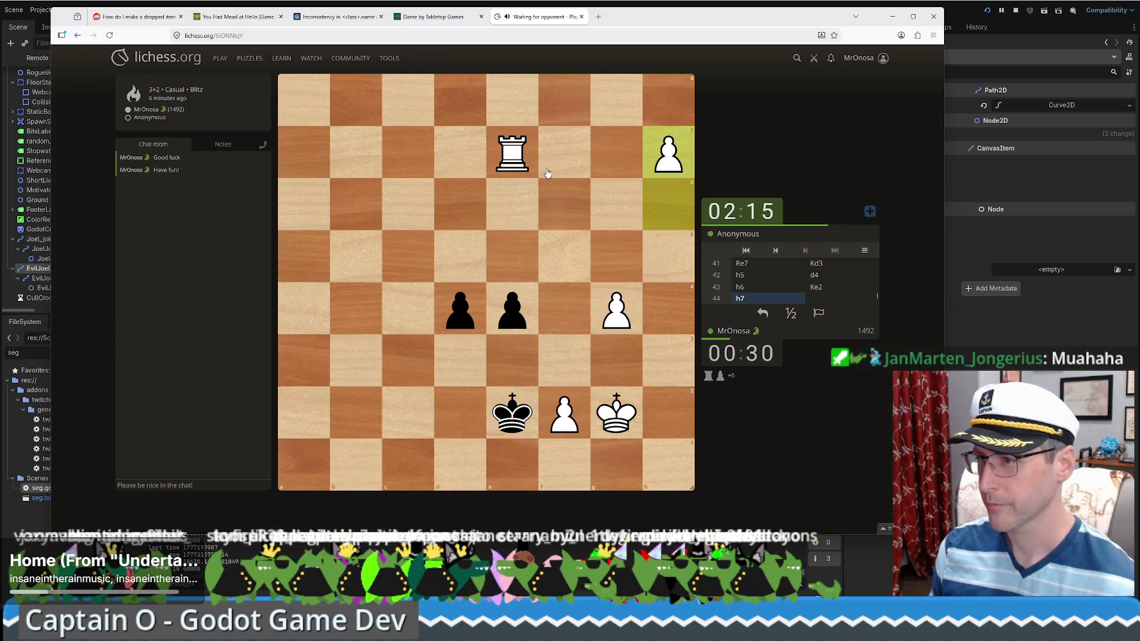
{"action": "left_click_drag", "start_coordinate": [513, 318], "coordinate": [460, 309]}
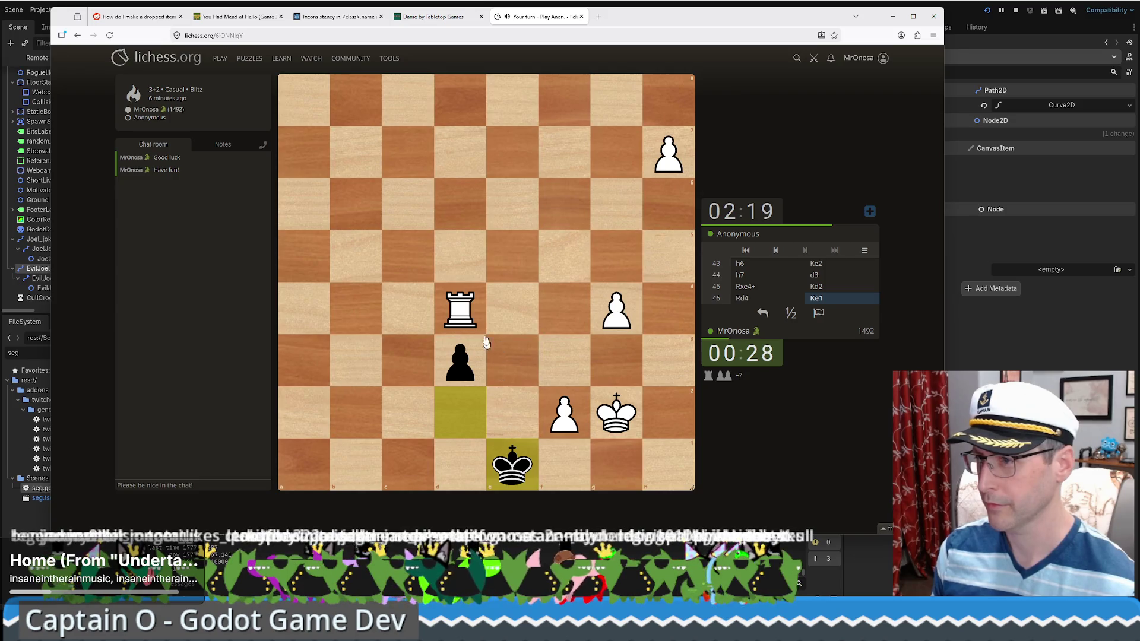
{"action": "mouse_move", "coordinate": [460, 308]}
{"action": "left_mouse_down"}
{"action": "mouse_move", "coordinate": [460, 360]}
{"action": "mouse_move", "coordinate": [465, 106]}
{"action": "left_mouse_up"}
{"action": "mouse_move", "coordinate": [669, 153]}
{"action": "left_mouse_down"}
{"action": "mouse_move", "coordinate": [668, 103]}
{"action": "mouse_move", "coordinate": [505, 95]}
{"action": "left_mouse_up"}
{"action": "left_click", "coordinate": [667, 106]}
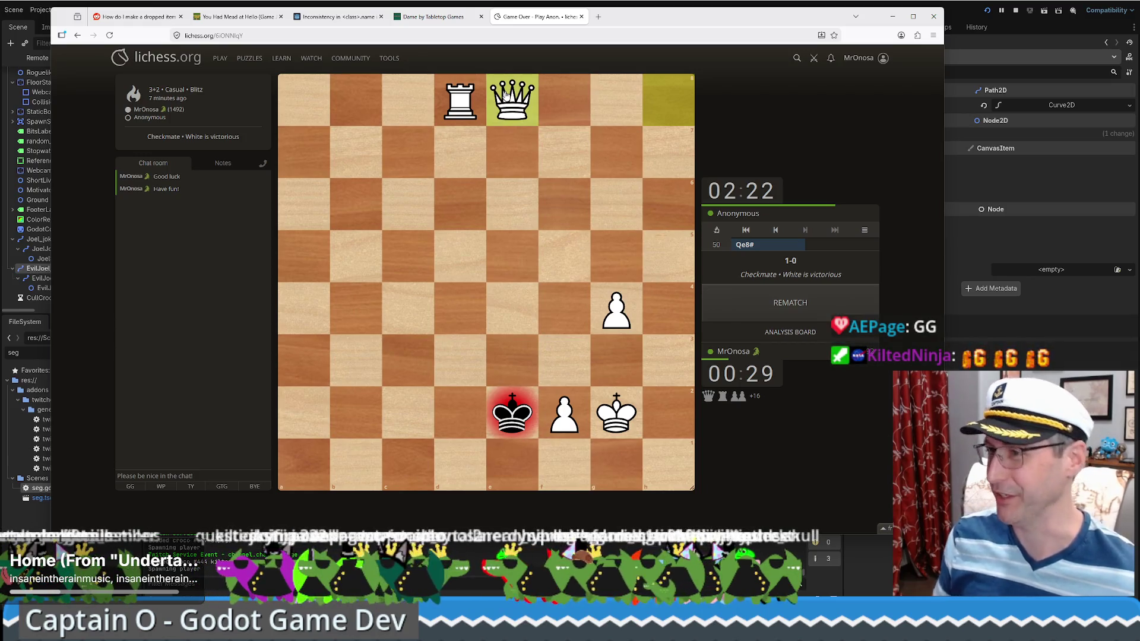
- Open the finished game on the analysis board, jump to Rb3+, and request computer analysis
{"action": "left_click", "coordinate": [826, 334]}
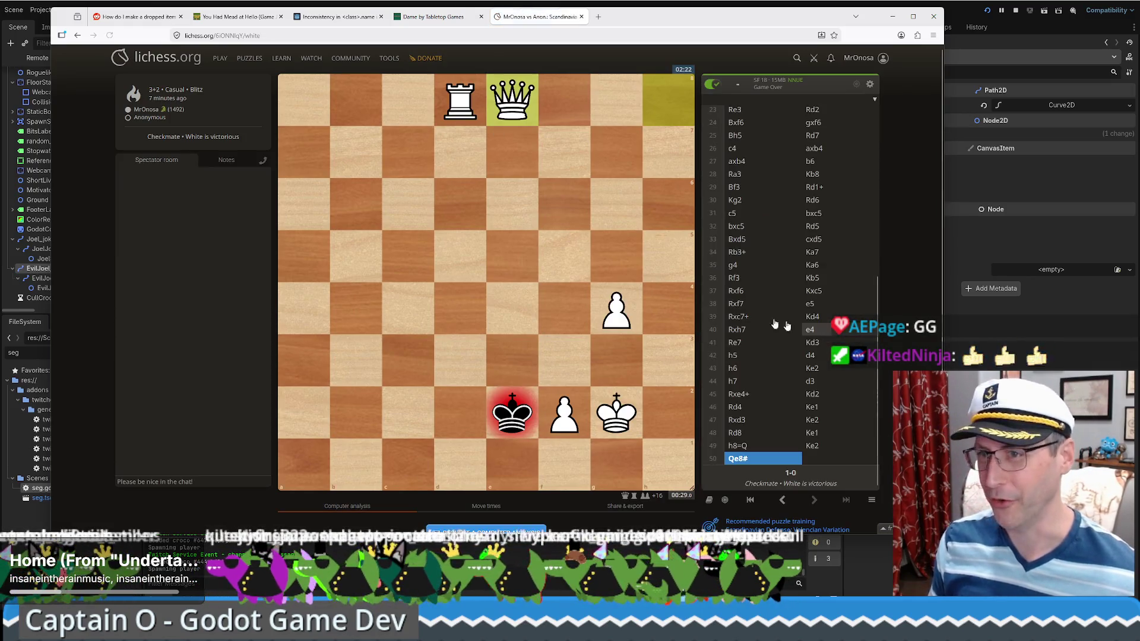
{"action": "left_click", "coordinate": [758, 251]}
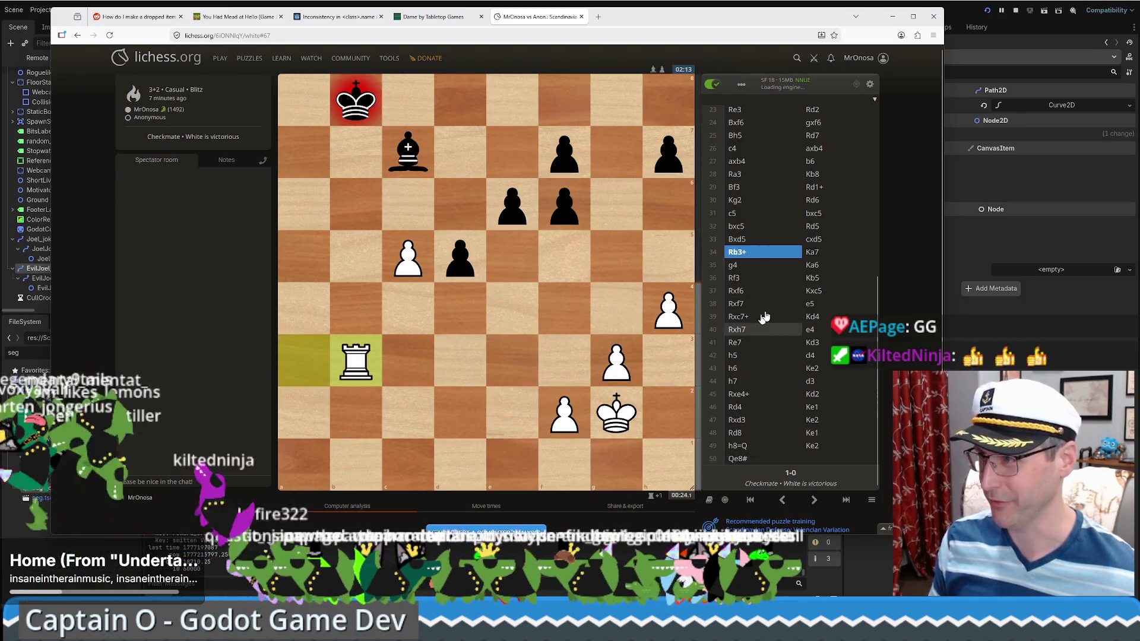
{"action": "scroll", "coordinate": [762, 252], "scroll_direction": "up", "scroll_amount": 5}
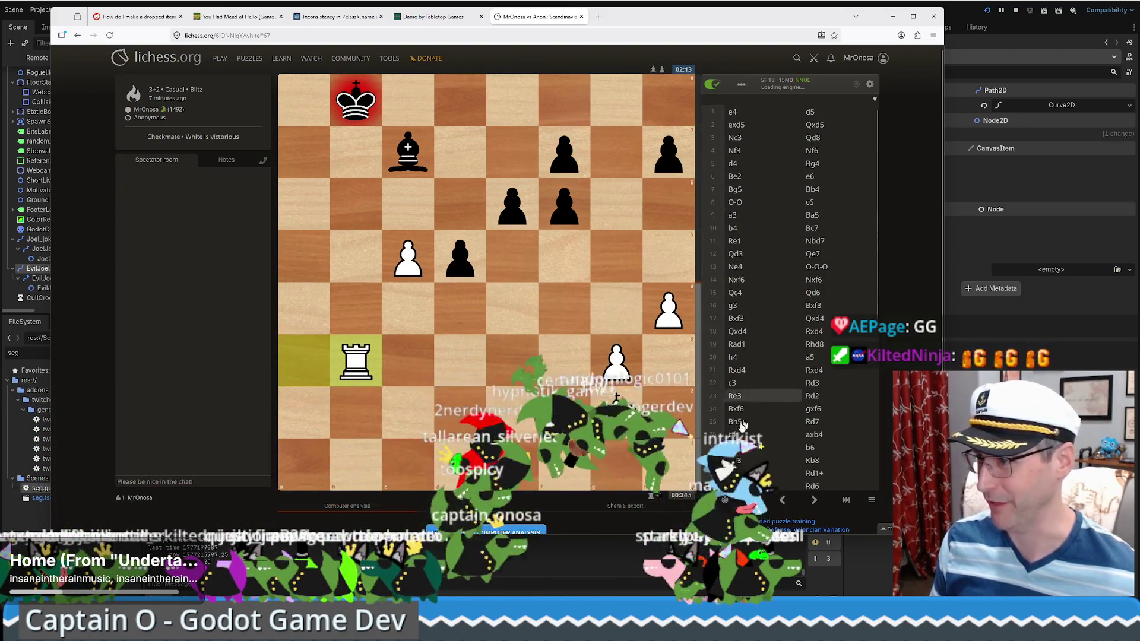
{"action": "scroll", "coordinate": [518, 426], "scroll_direction": "down", "scroll_amount": 2}
{"action": "left_click", "coordinate": [517, 422]}
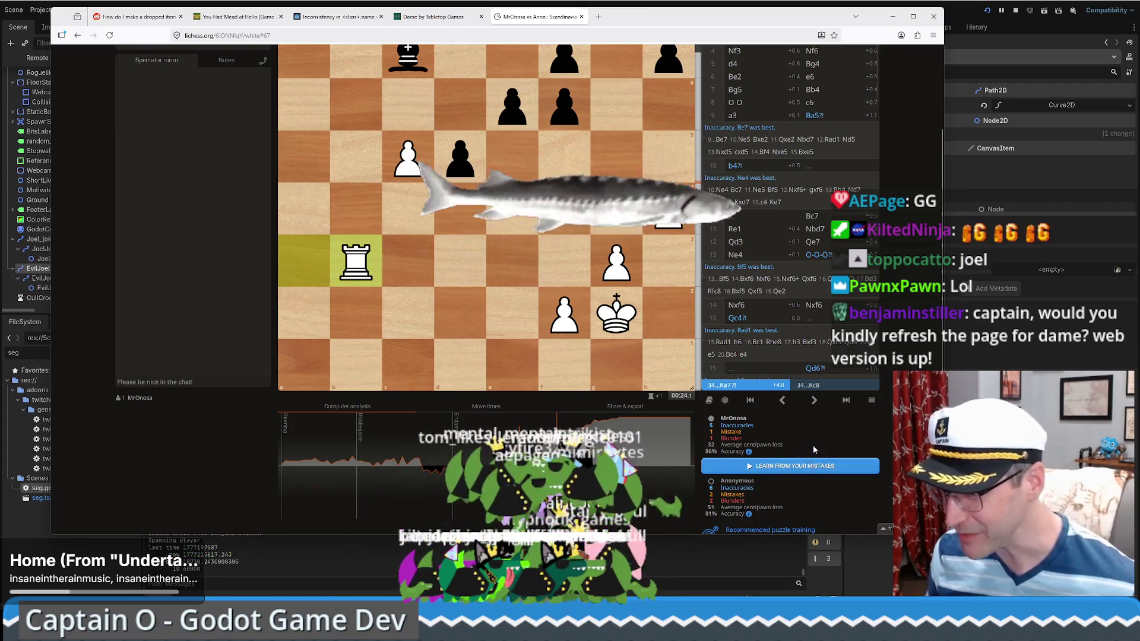
- Step through Black's 32...Rd5?? blunder and early opening moves, then close the lichess tab
{"action": "scroll", "coordinate": [454, 272], "scroll_direction": "up", "scroll_amount": 9}
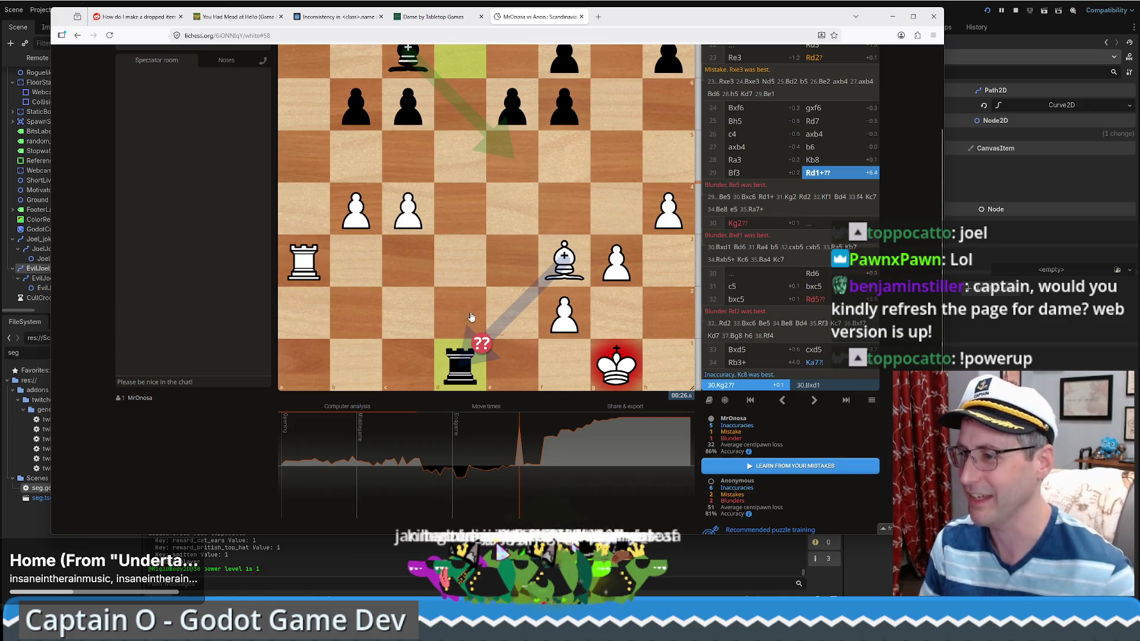
{"action": "left_click", "coordinate": [540, 432]}
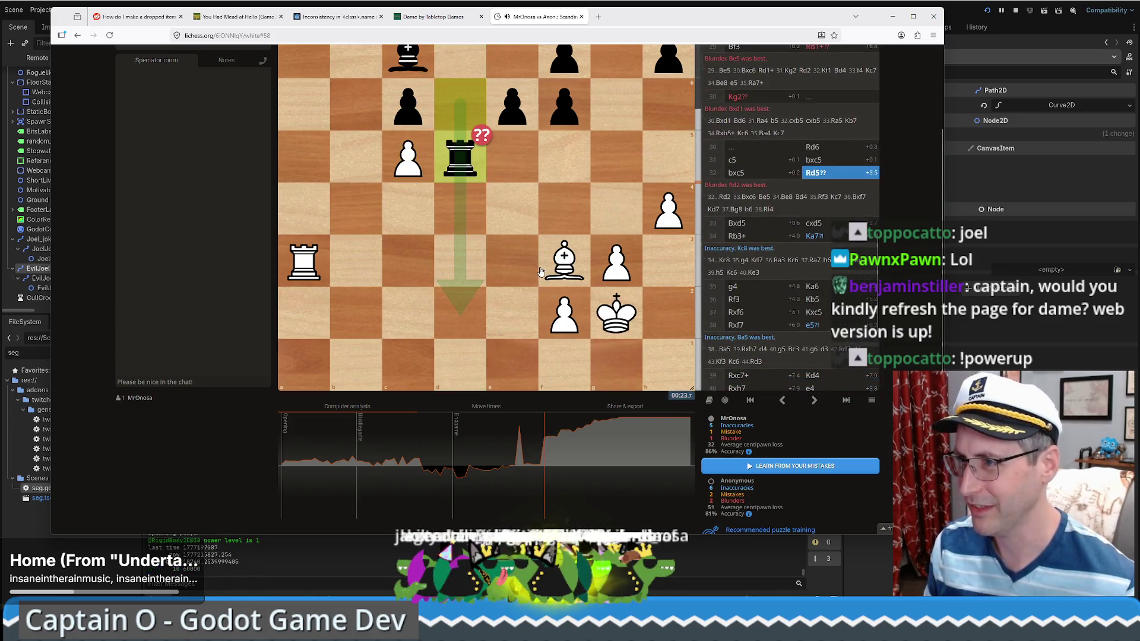
{"action": "scroll", "coordinate": [543, 270], "scroll_direction": "up", "scroll_amount": 5}
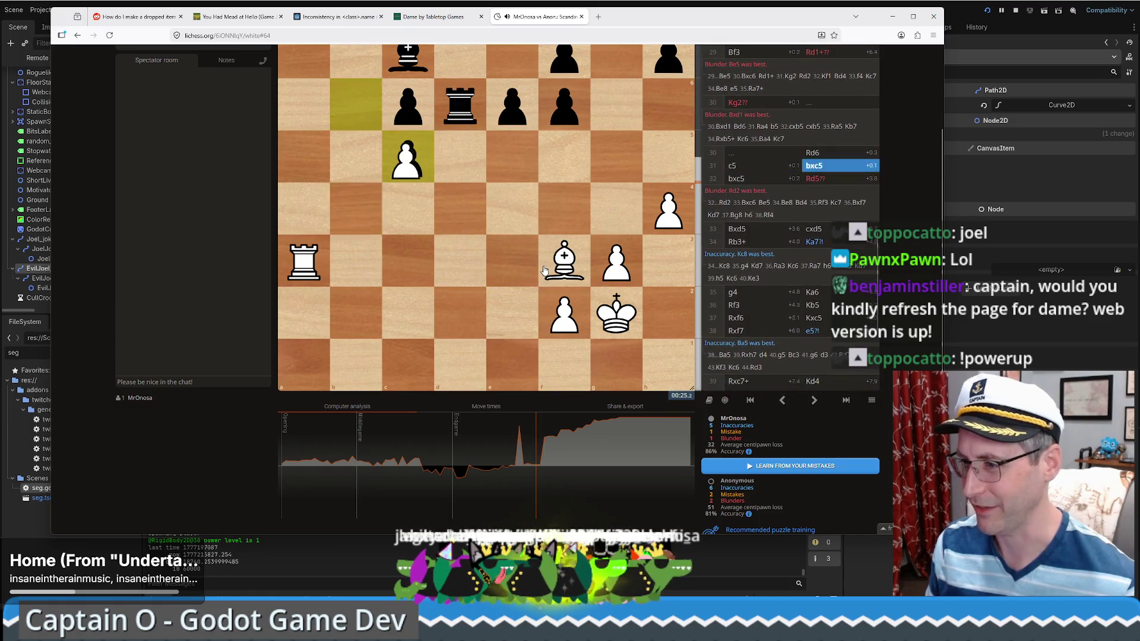
{"action": "scroll", "coordinate": [547, 272], "scroll_direction": "up", "scroll_amount": 2}
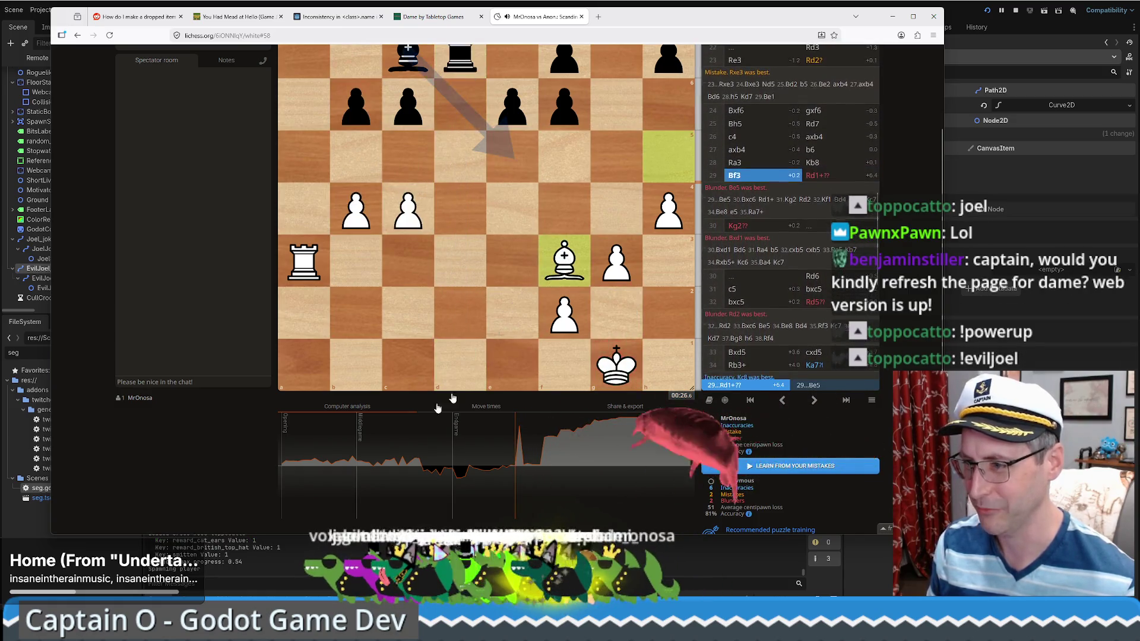
{"action": "left_click", "coordinate": [310, 442]}
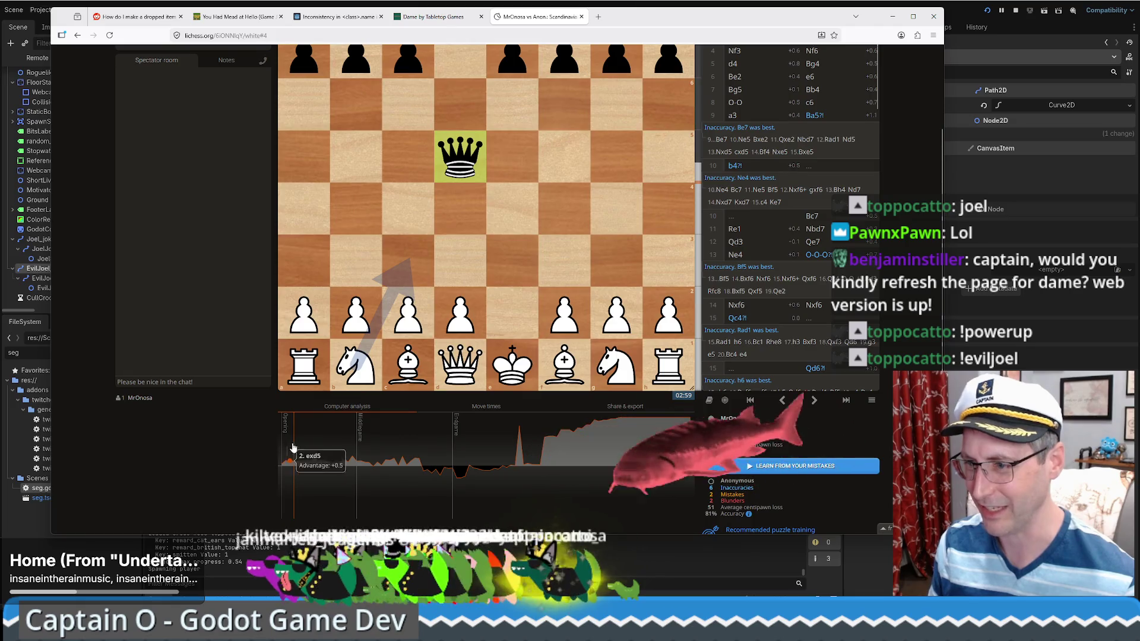
{"action": "scroll", "coordinate": [297, 439], "scroll_direction": "up", "scroll_amount": 3}
{"action": "scroll", "coordinate": [496, 412], "scroll_direction": "down", "scroll_amount": 3}
{"action": "scroll", "coordinate": [496, 412], "scroll_direction": "down", "scroll_amount": 18}
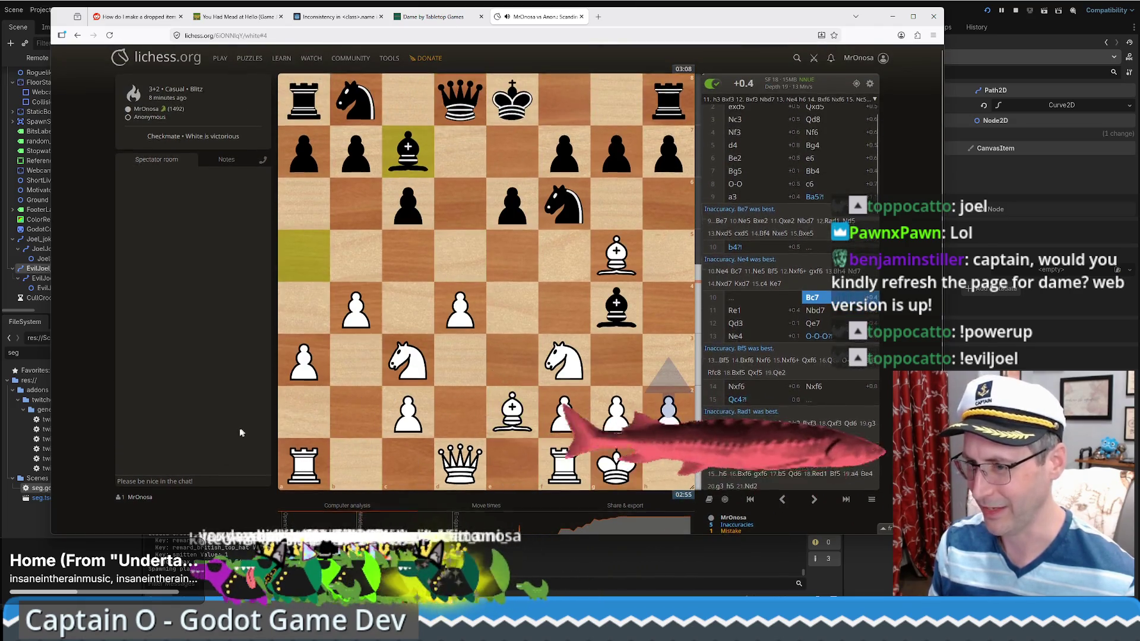
{"action": "scroll", "coordinate": [254, 432], "scroll_direction": "down", "scroll_amount": 2}
{"action": "scroll", "coordinate": [541, 270], "scroll_direction": "down", "scroll_amount": 20}
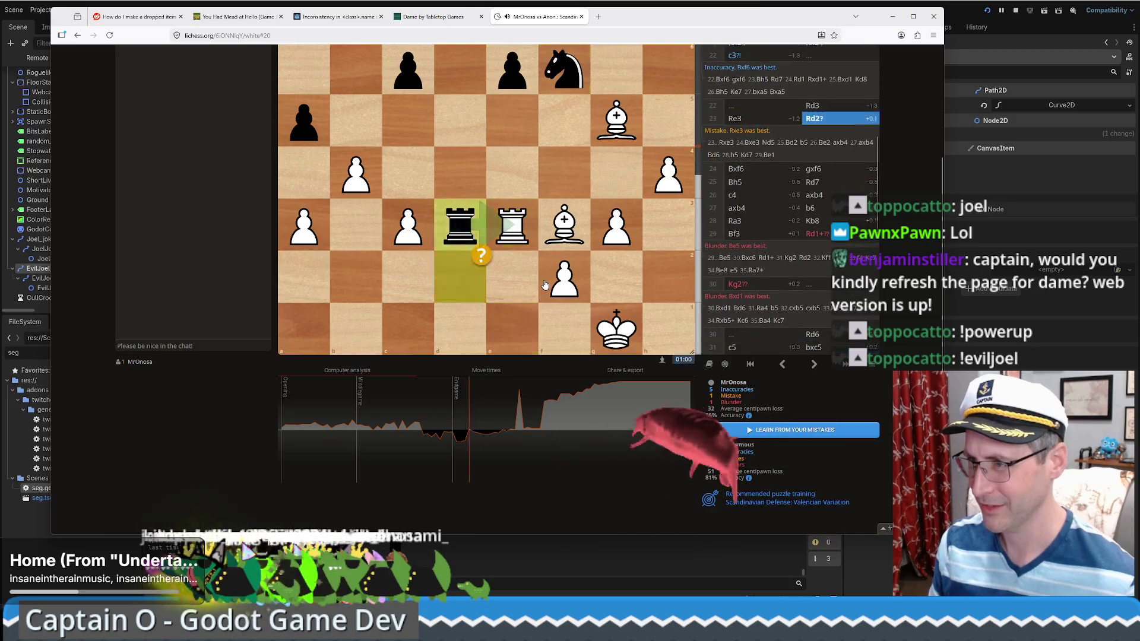
{"action": "scroll", "coordinate": [544, 283], "scroll_direction": "down", "scroll_amount": 6}
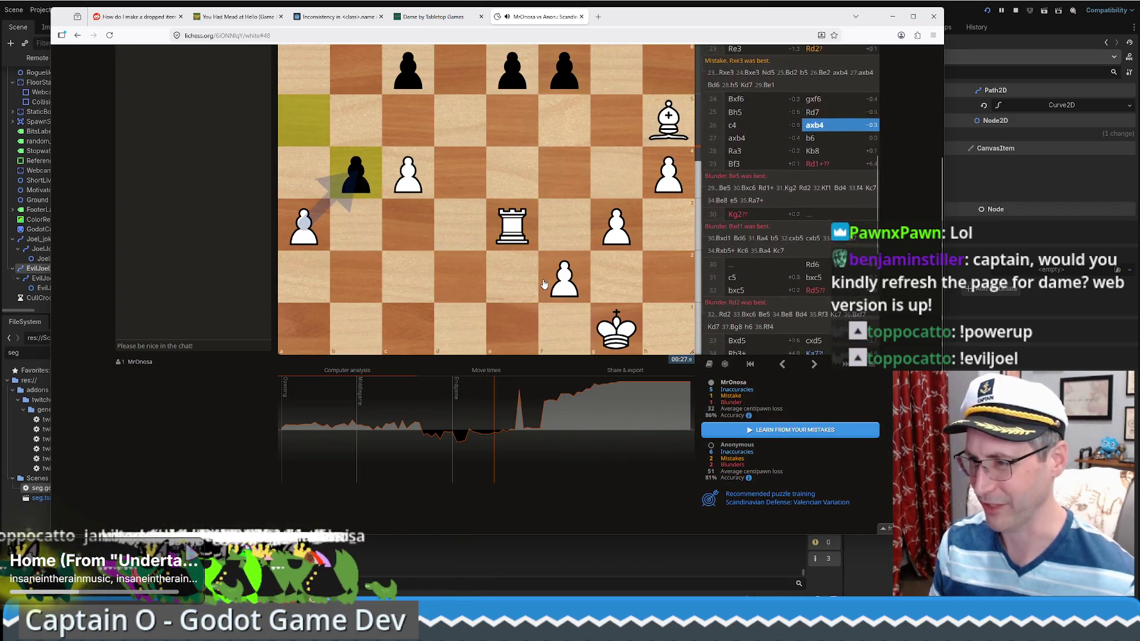
{"action": "scroll", "coordinate": [543, 283], "scroll_direction": "down", "scroll_amount": 7}
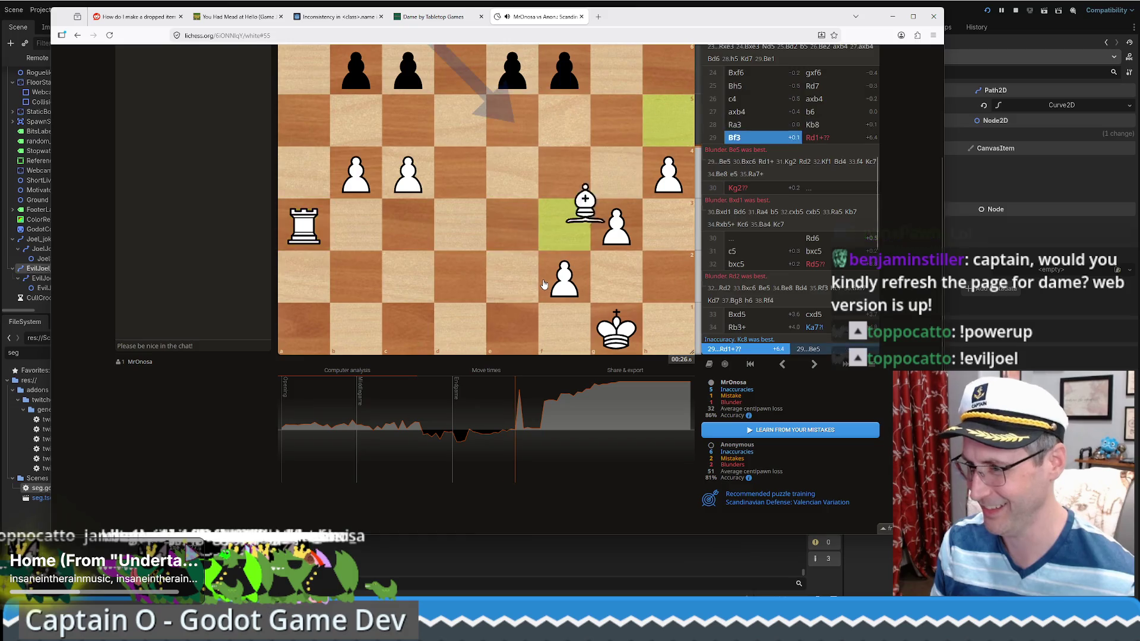
{"action": "scroll", "coordinate": [543, 284], "scroll_direction": "down", "scroll_amount": 4}
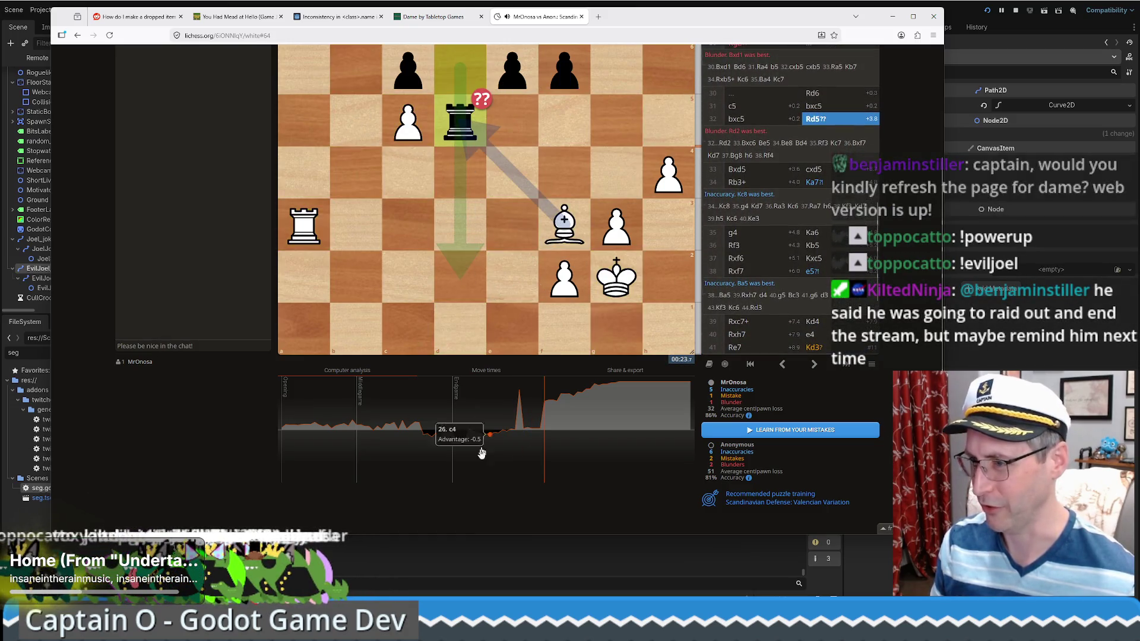
{"action": "scroll", "coordinate": [554, 312], "scroll_direction": "up", "scroll_amount": 1}
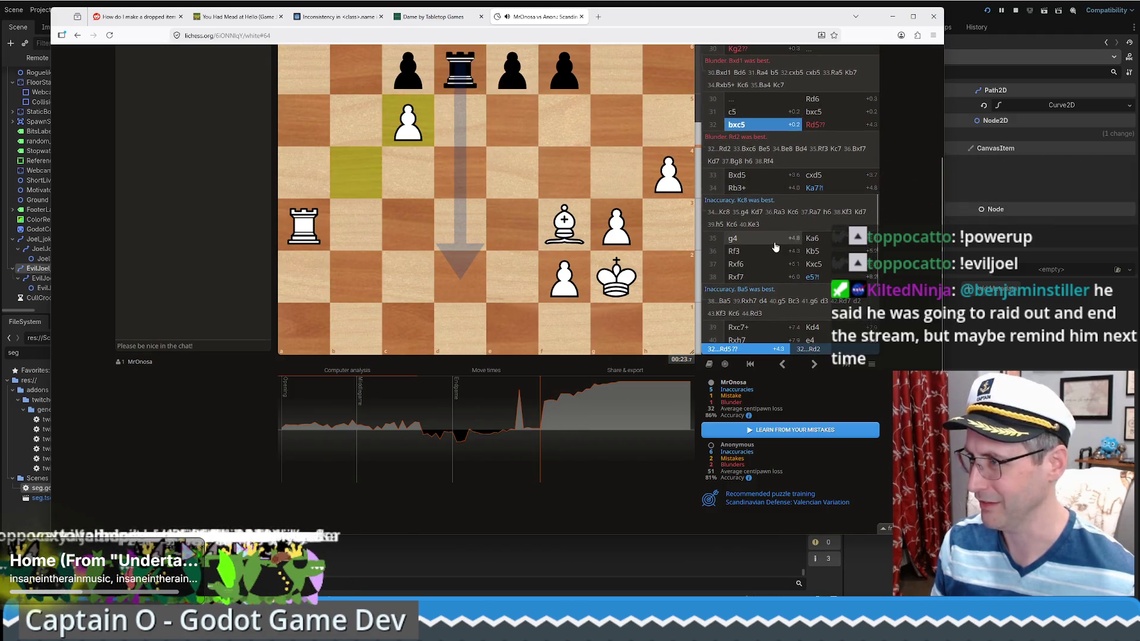
{"action": "scroll", "coordinate": [552, 320], "scroll_direction": "up", "scroll_amount": 1}
{"action": "scroll", "coordinate": [535, 333], "scroll_direction": "down", "scroll_amount": 1}
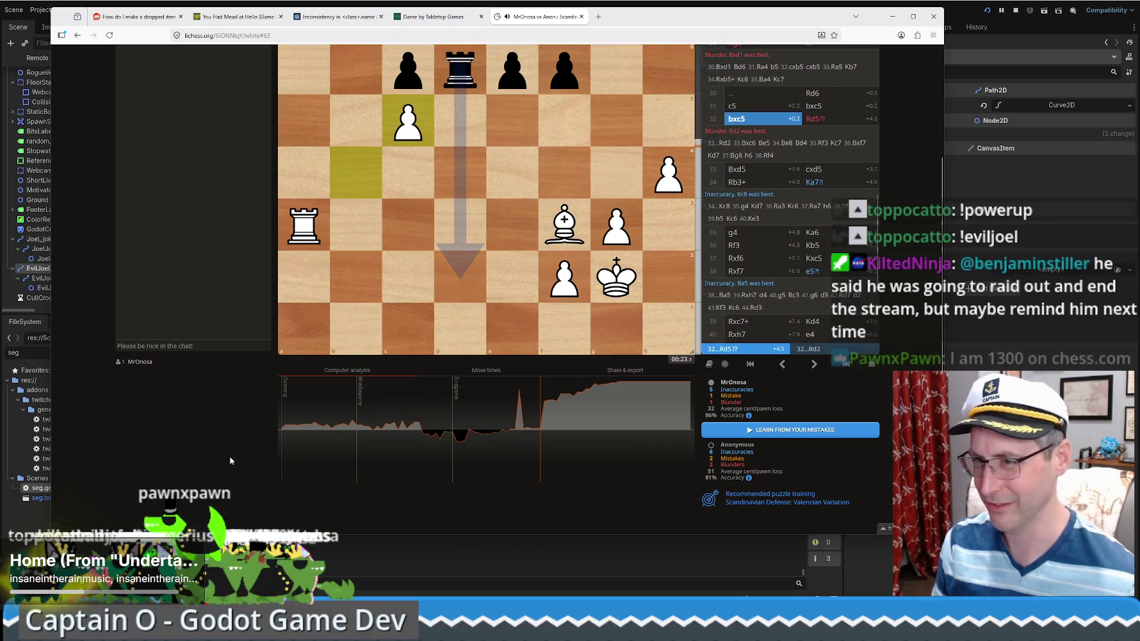
{"action": "scroll", "coordinate": [229, 456], "scroll_direction": "up", "scroll_amount": 3}
{"action": "middle_click", "coordinate": [543, 16]}
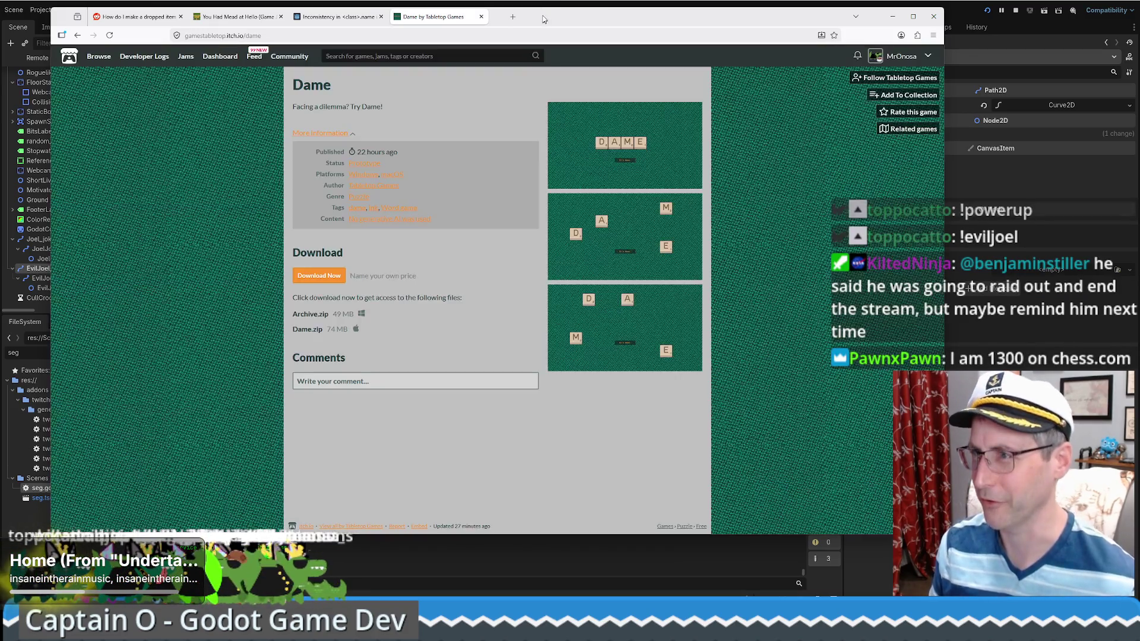
- Switch to the Godot editor and back to the browser, then open a new empty tab
{"action": "key", "text": "alt+Tab"}
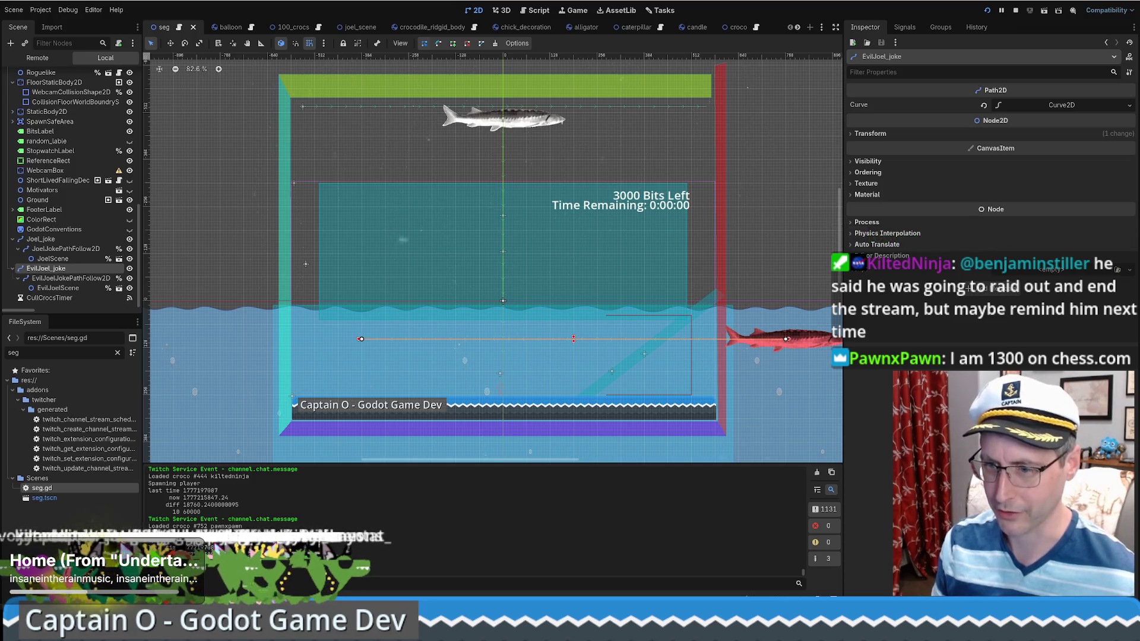
{"action": "key", "text": "alt+Tab"}
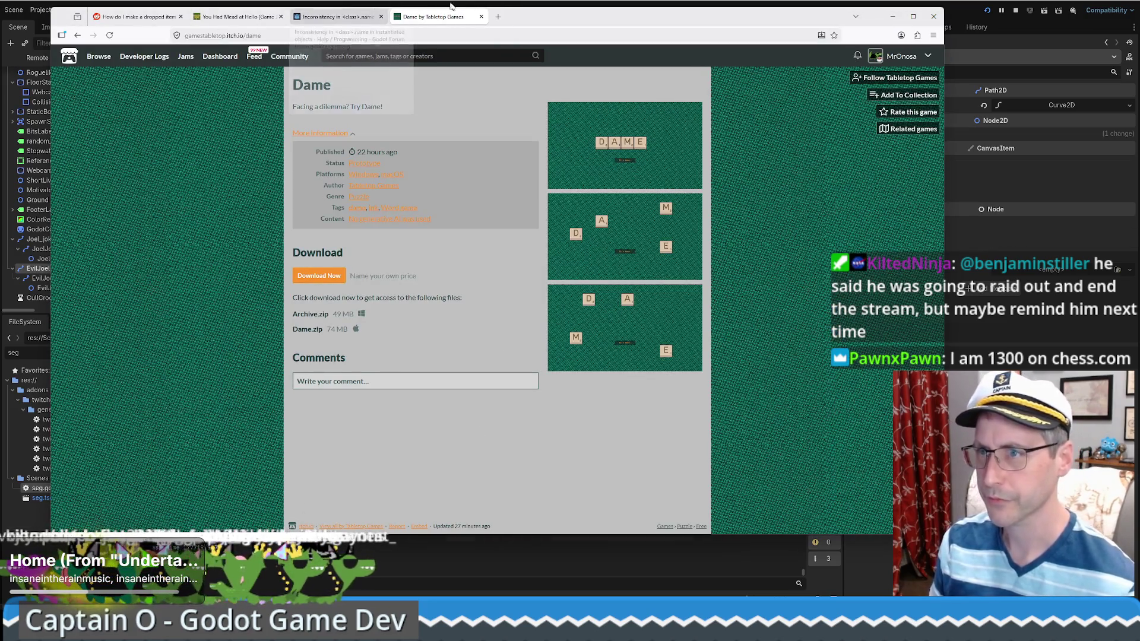
{"action": "left_click", "coordinate": [498, 17]}
- Load chess.com and open the Blitz rating stats showing 977 with a 1088 peak
{"action": "type", "text": "chess.com/"}
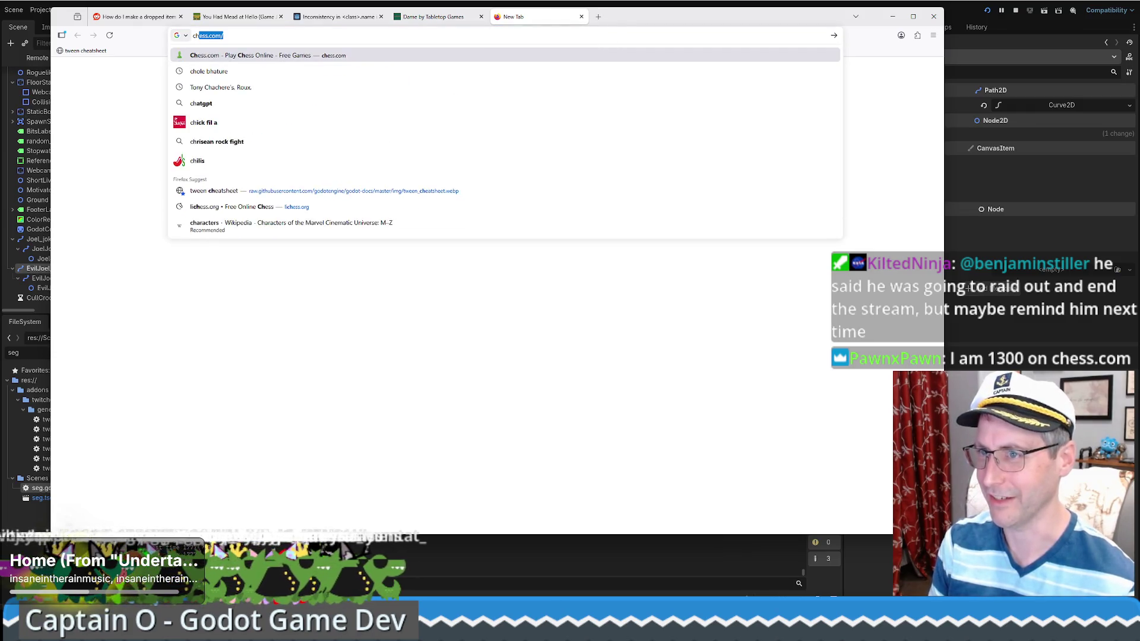
{"action": "key", "text": "Return"}
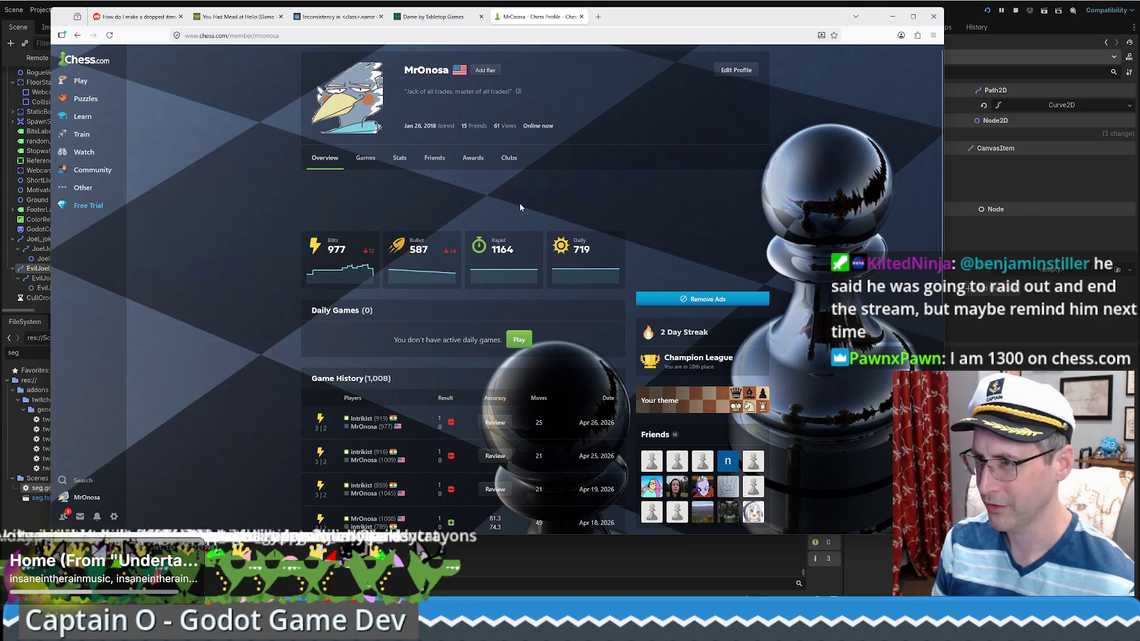
{"action": "mouse_move", "coordinate": [514, 262]}
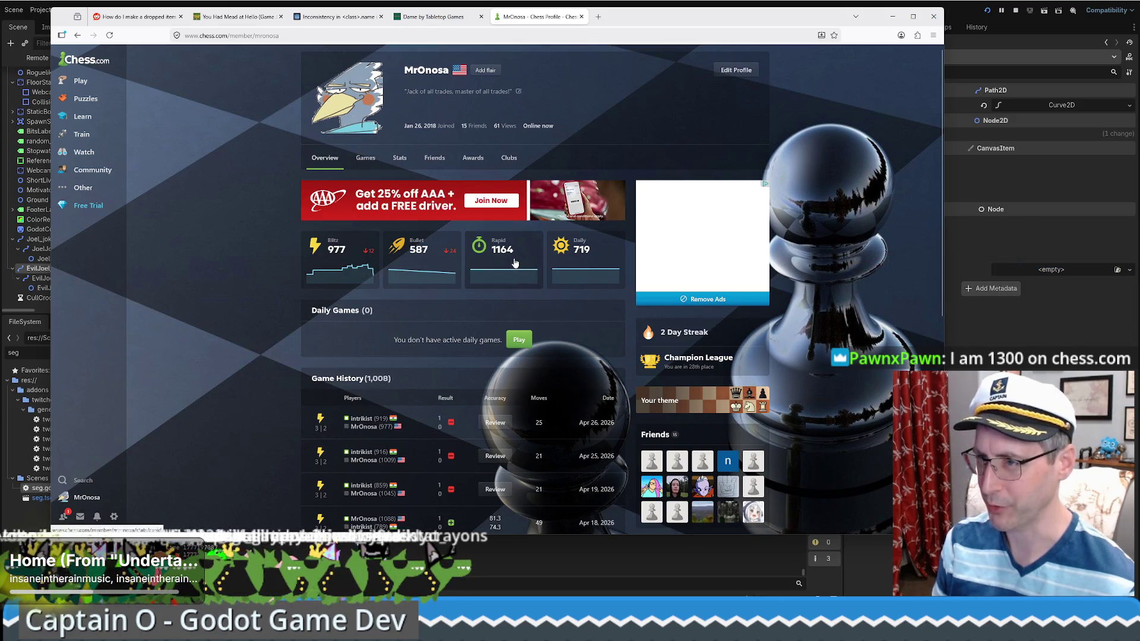
{"action": "mouse_move", "coordinate": [335, 266]}
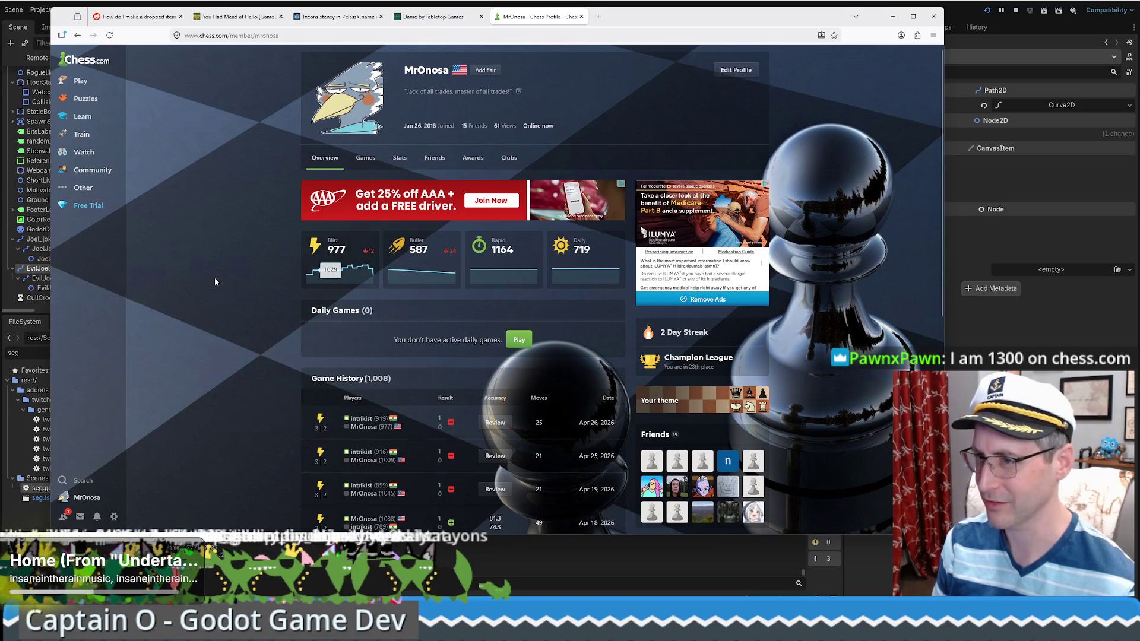
{"action": "left_click", "coordinate": [324, 267]}
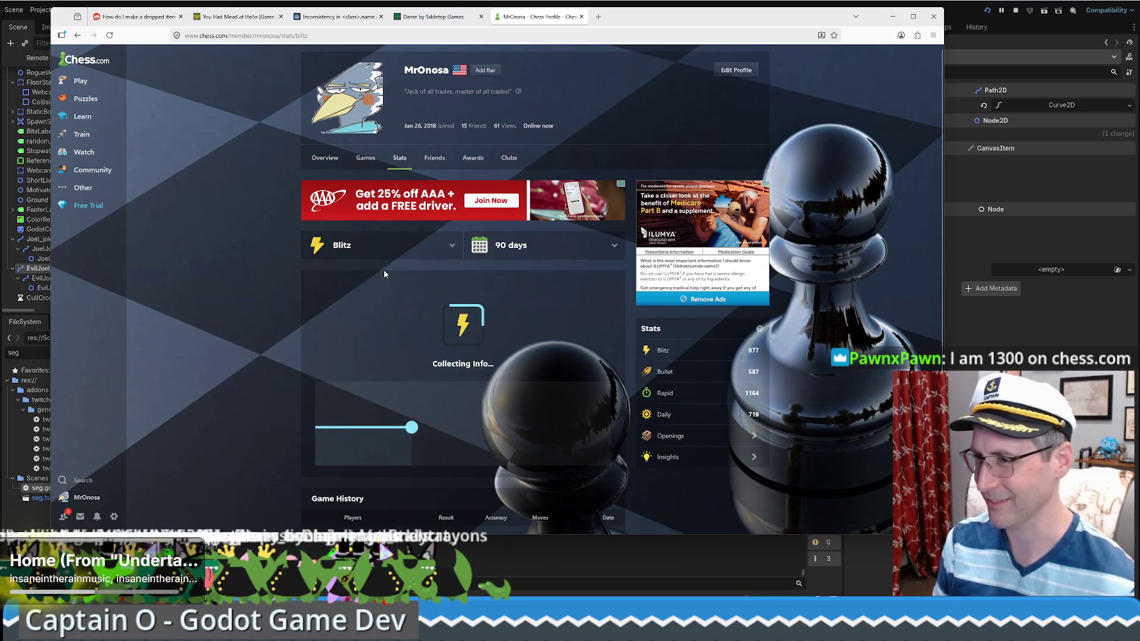
- Return to the itch.io Dame page and then to the Godot editor
{"action": "mouse_move", "coordinate": [585, 370]}
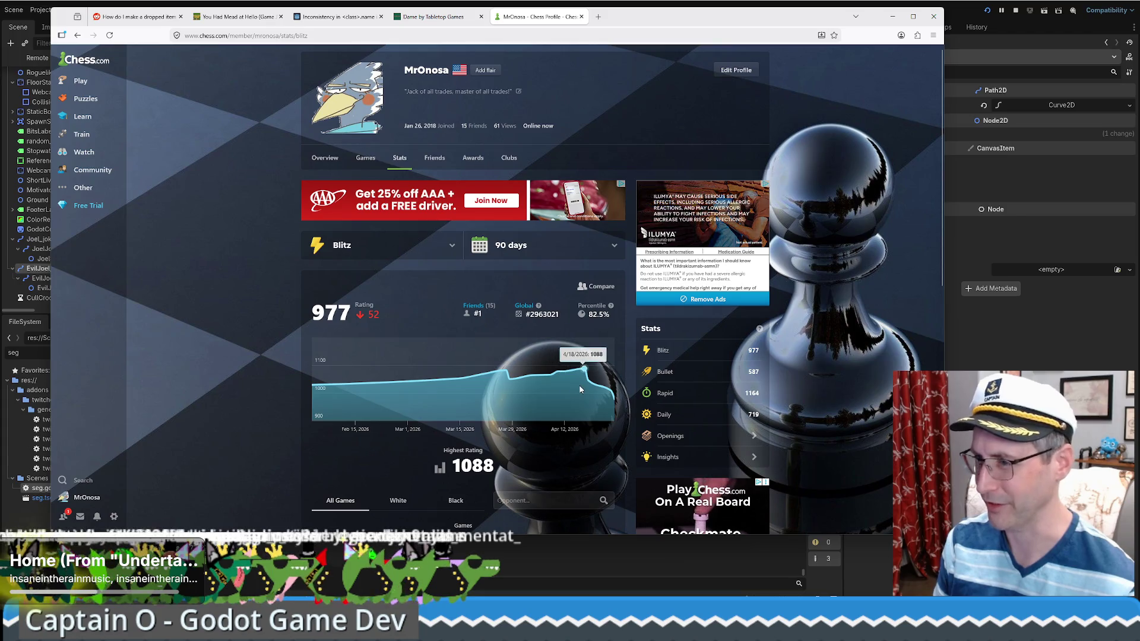
{"action": "key", "text": "ctrl+shift+Tab"}
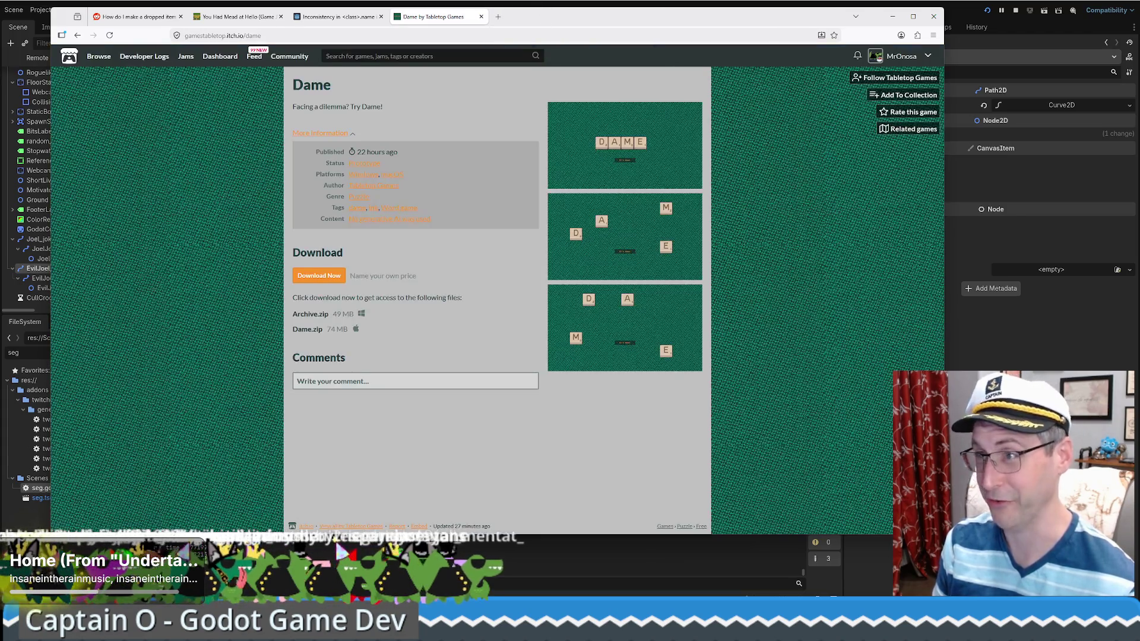
{"action": "key", "text": "alt+Tab"}
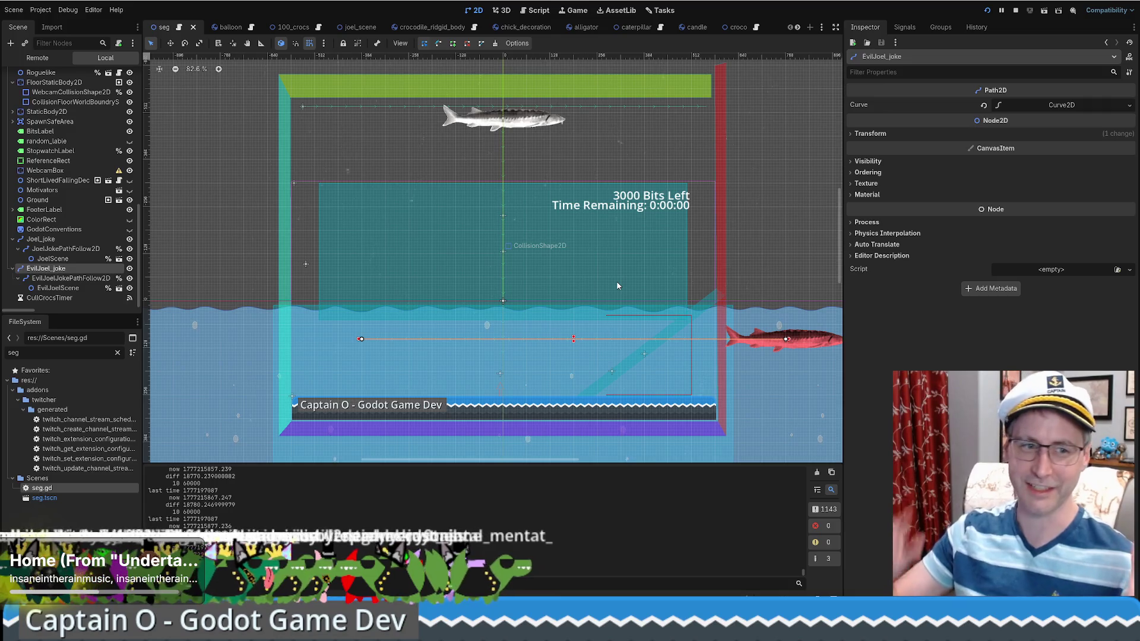